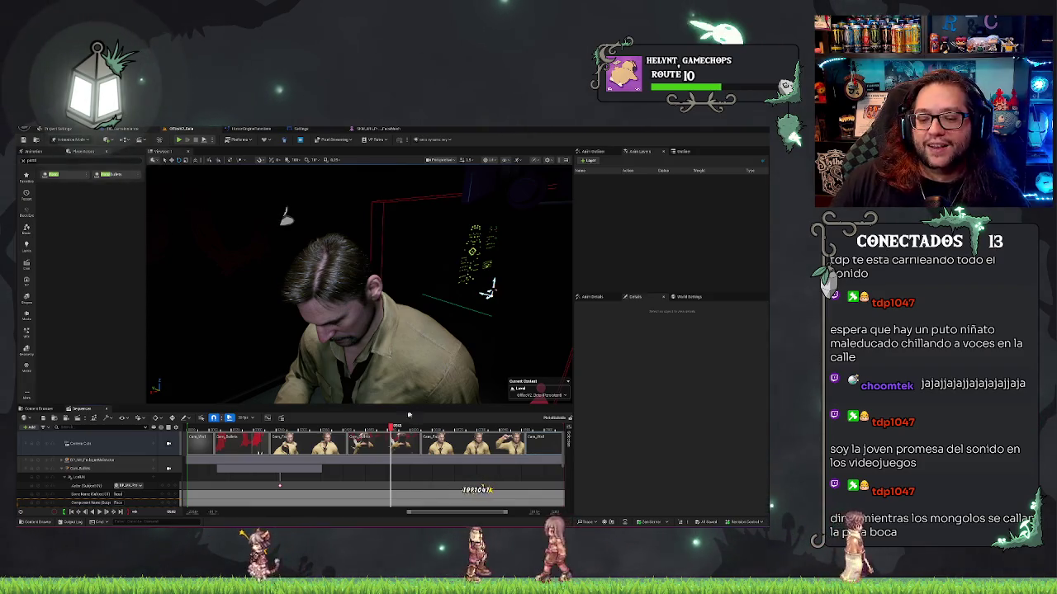
Scrub to where he raises the gun, then enlarge the Sequencer panel to show more tracks
left_click_drag(395, 429, 496, 430)
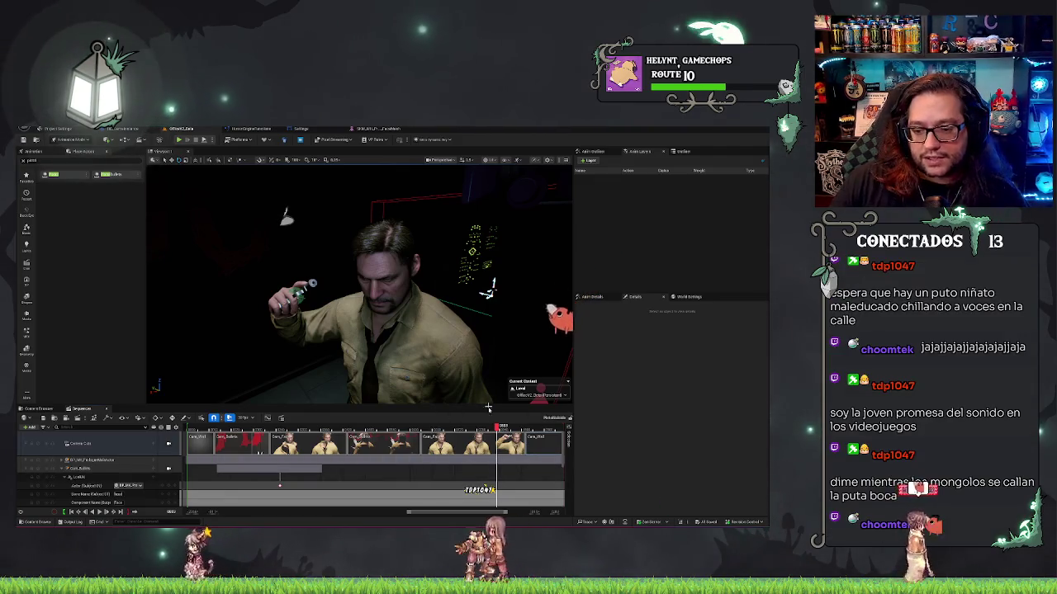
left_click_drag(496, 430, 530, 431)
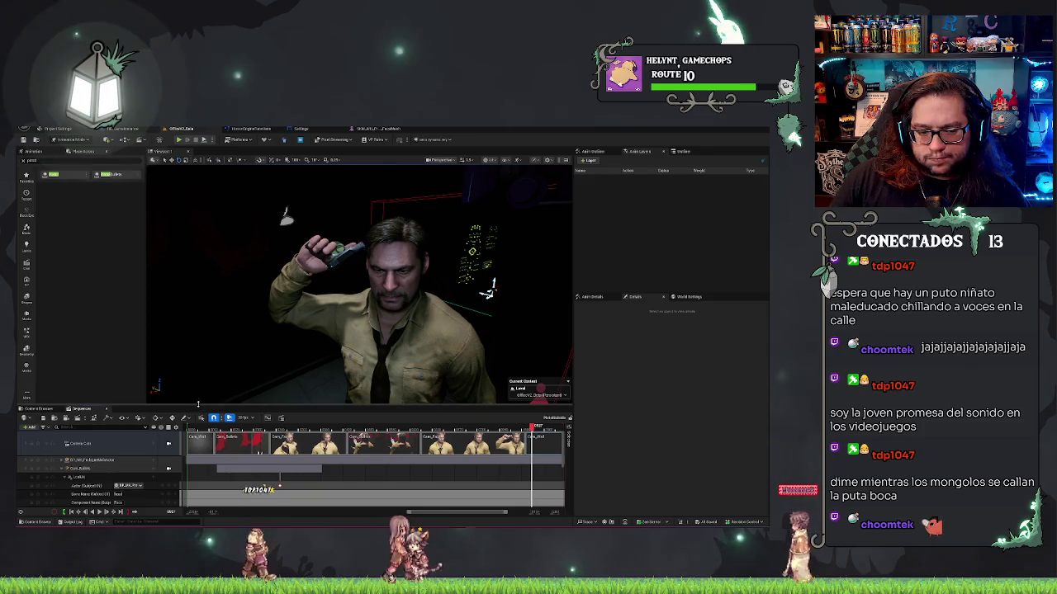
left_click_drag(198, 404, 198, 314)
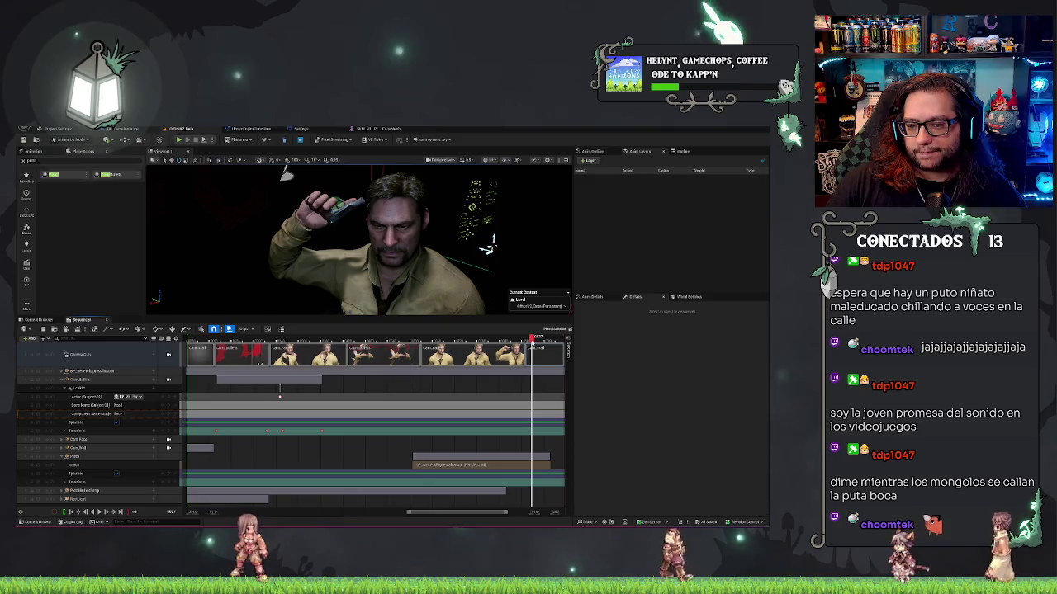
Step back one frame and unlock the viewport from the Camera Cuts camera
key("Left")
key("Left")
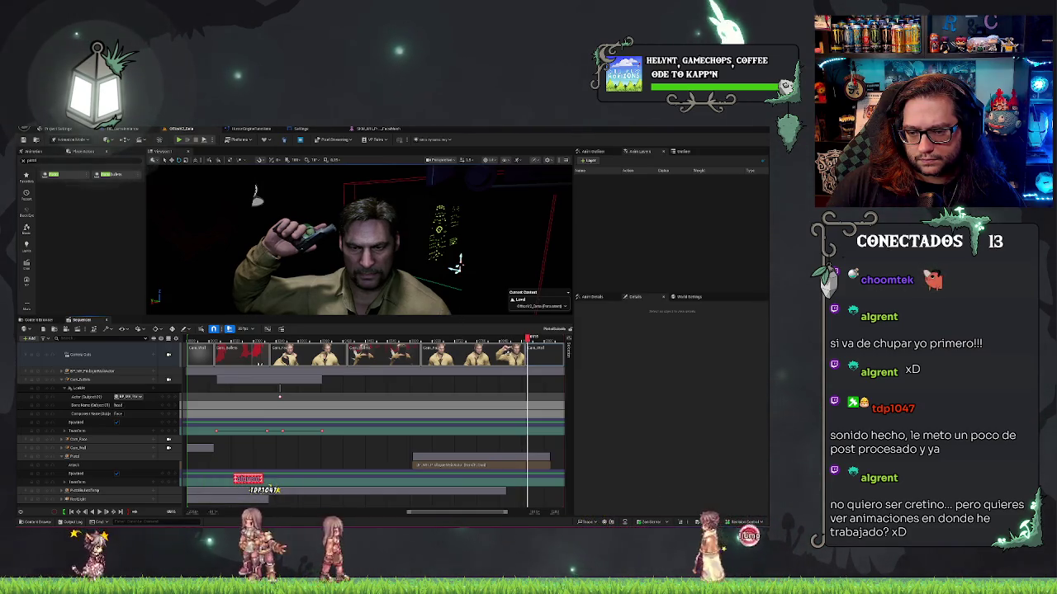
left_click(167, 354)
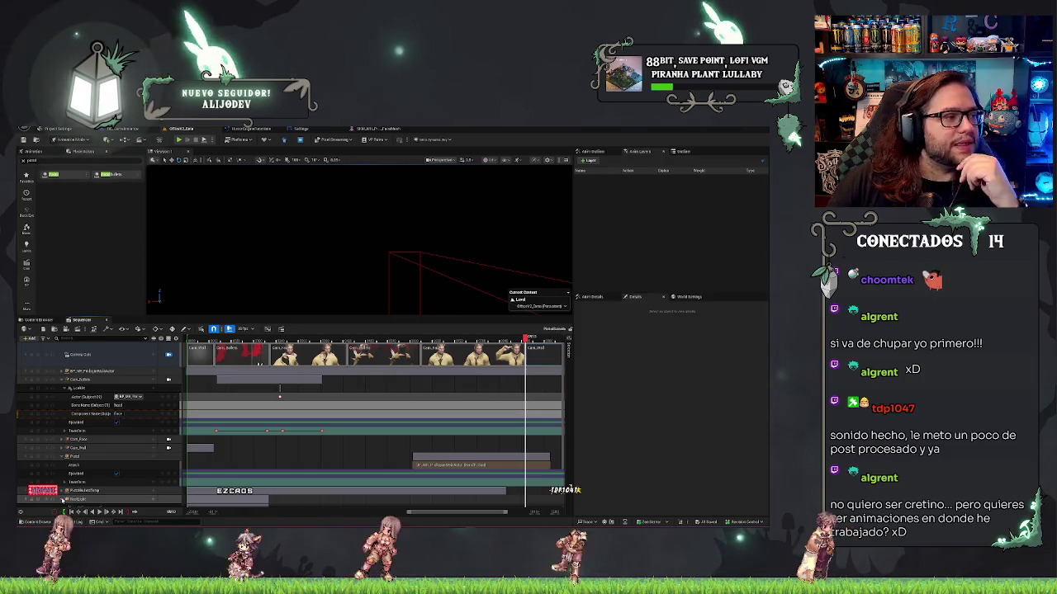
Key the point light's Intensity at the current frame and open the LightComponent's property list
scroll(114, 435, "down", 2)
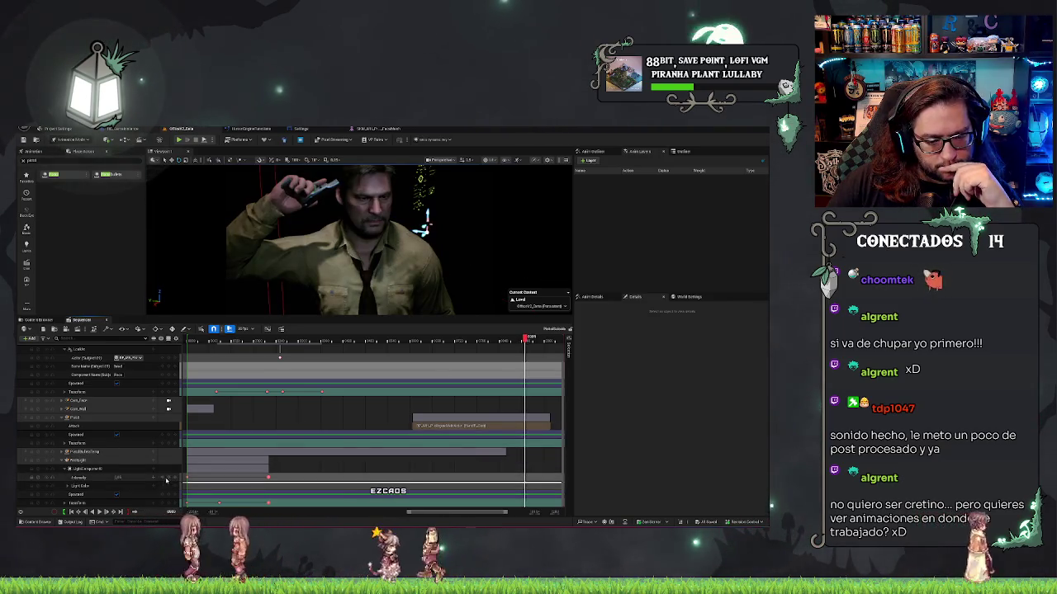
left_click(168, 478)
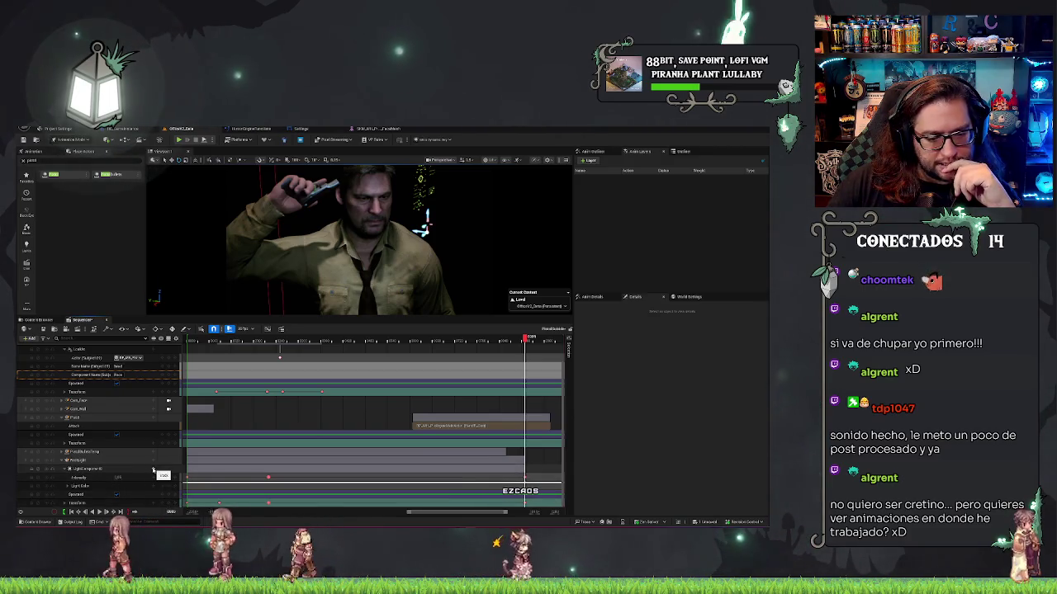
left_click(153, 470)
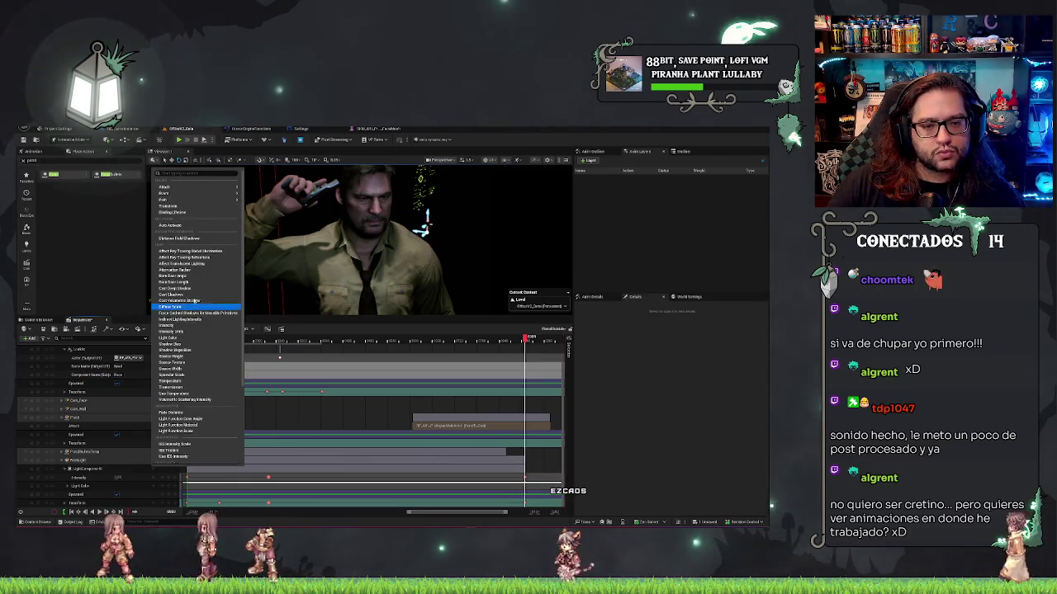
Add an Attenuation Radius track to the light component, then select it, its section and Intensity
left_click(173, 276)
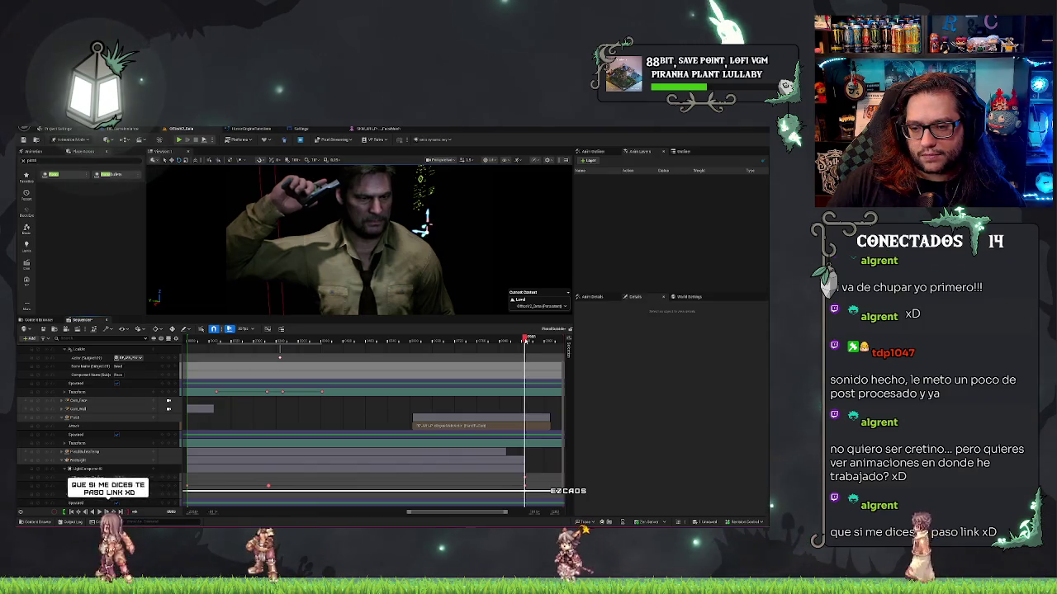
left_click(121, 477)
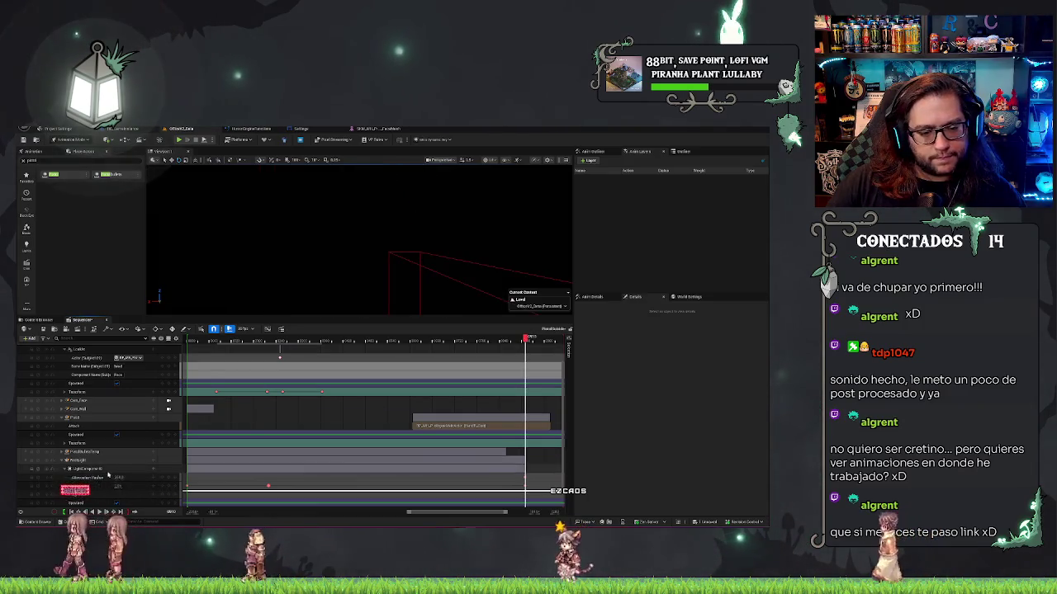
left_click(189, 468)
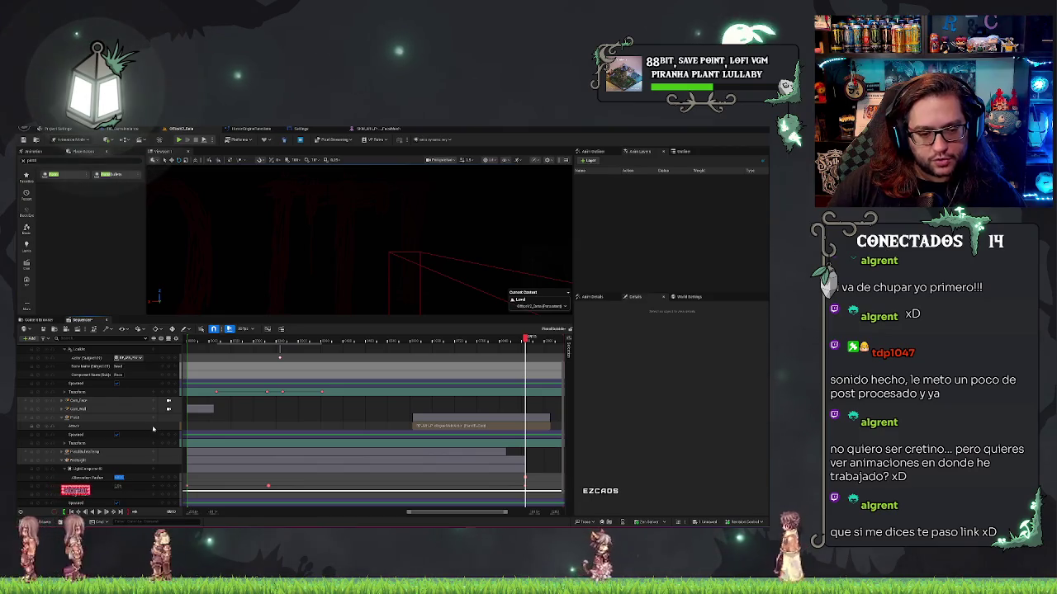
left_click(230, 479)
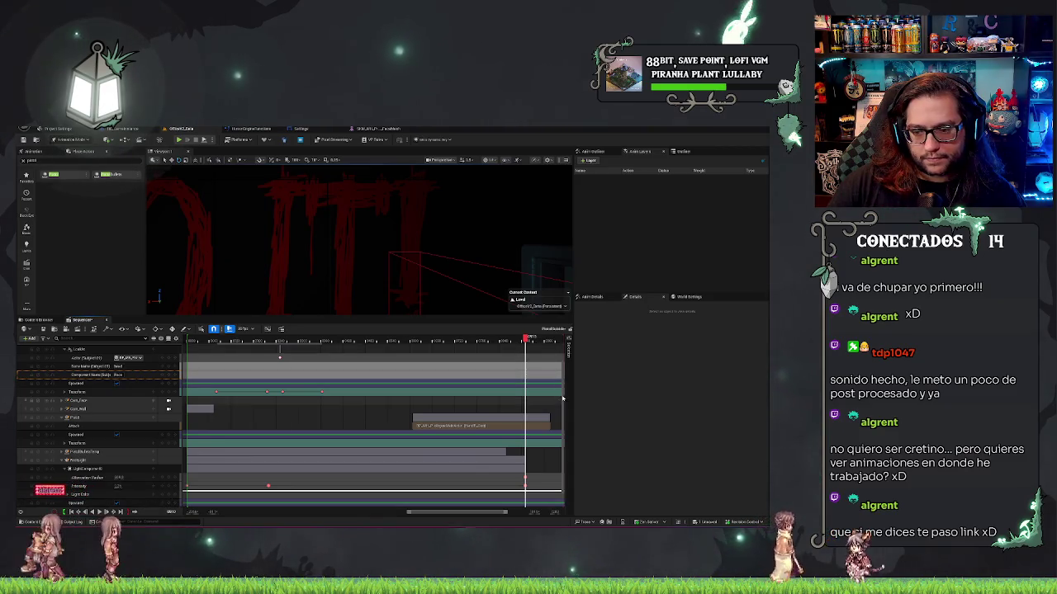
scroll(500, 371, "up", 3)
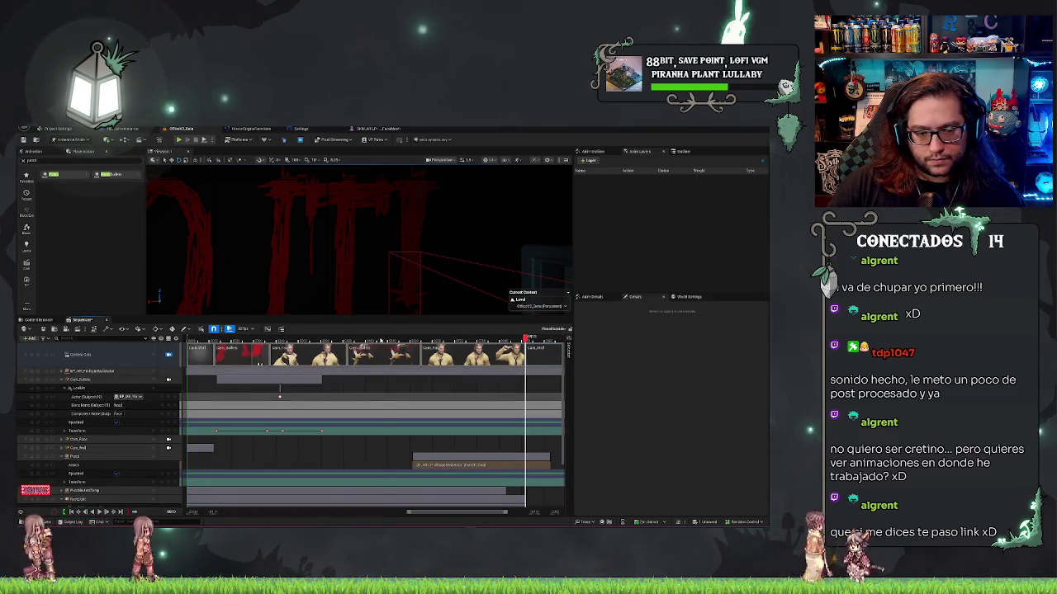
scroll(371, 421, "down", 5)
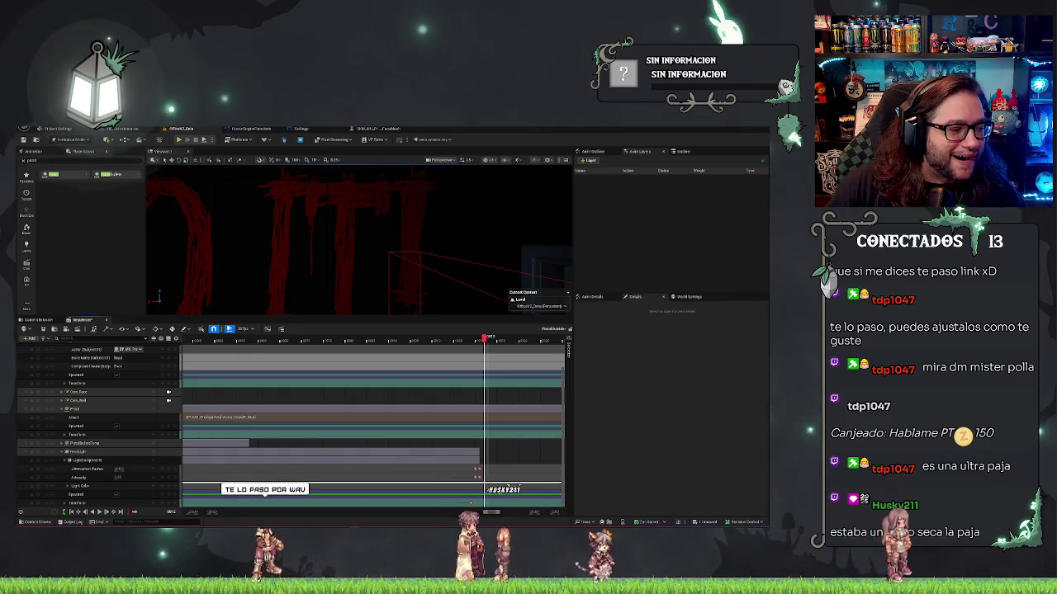
Switch to the Discord conversation and play the Mandinga Teaser video full screen
key("alt+Tab")
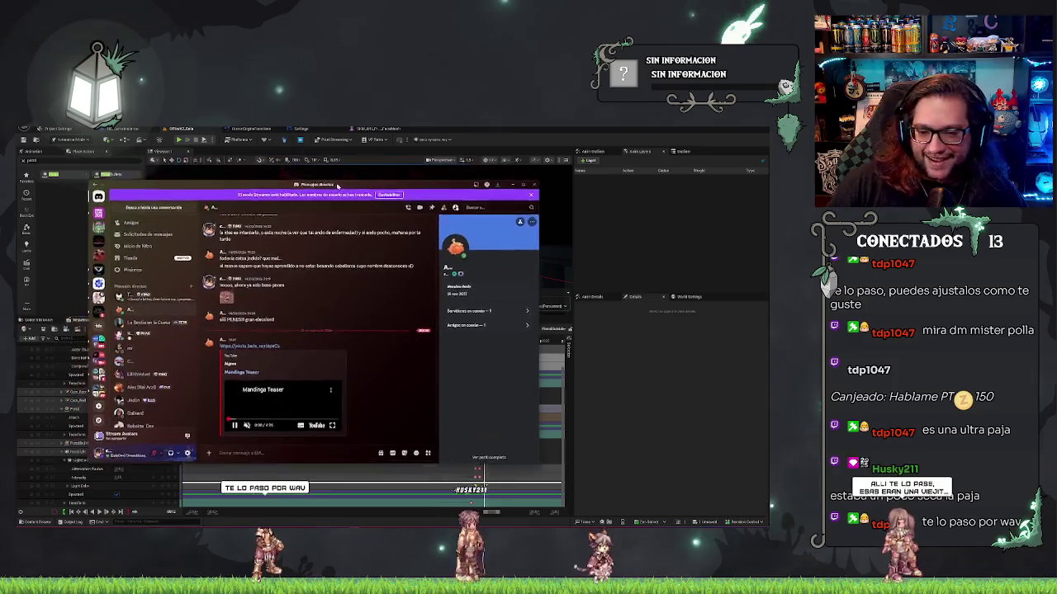
left_click(260, 362)
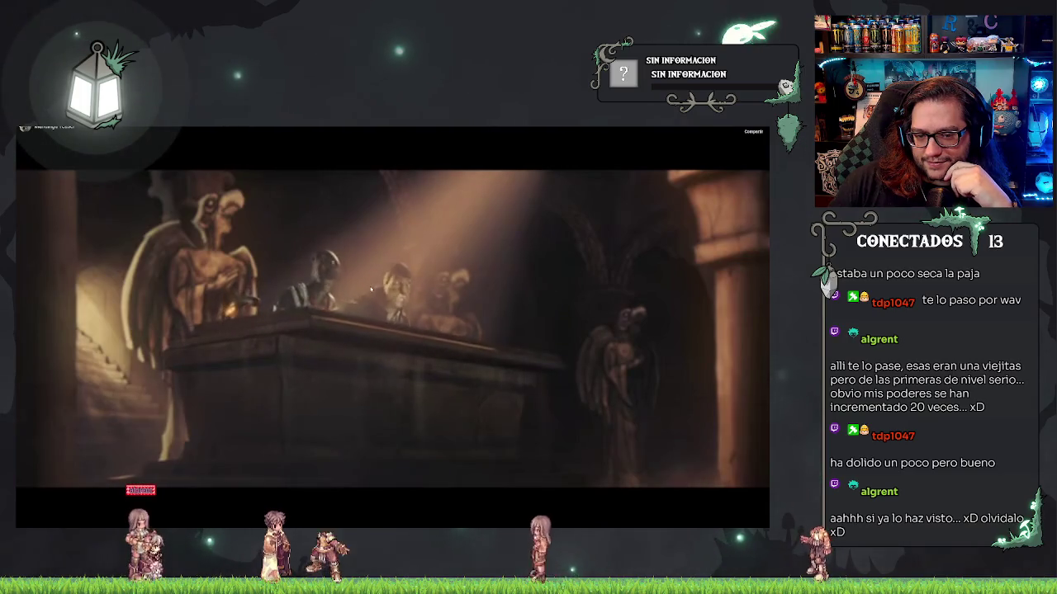
Toggle the Mandinga Teaser's playback so it runs on into the hexagon-tiled corridor scene
left_click(161, 293)
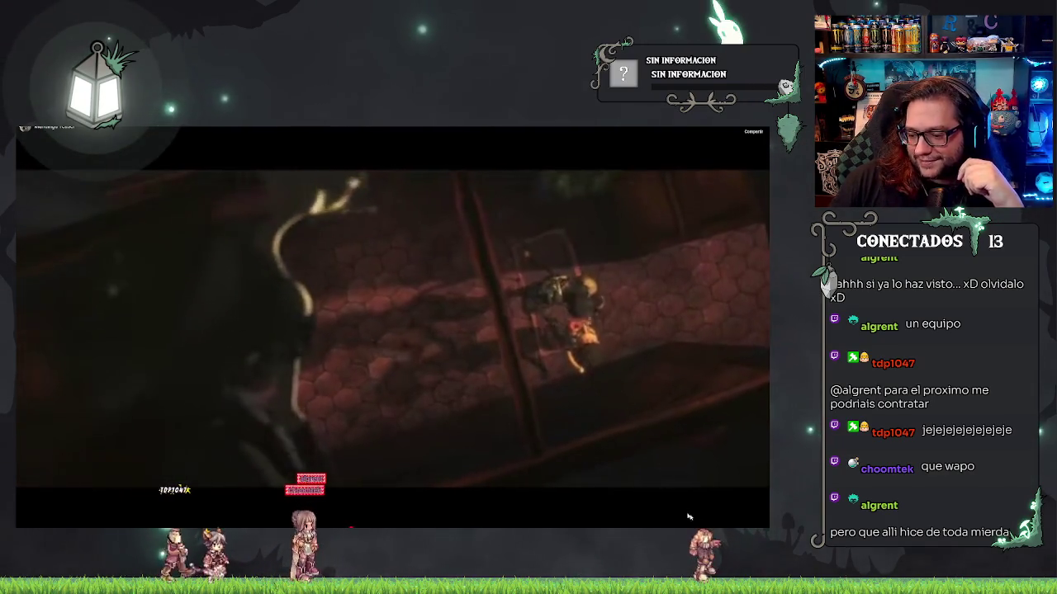
left_click(728, 534)
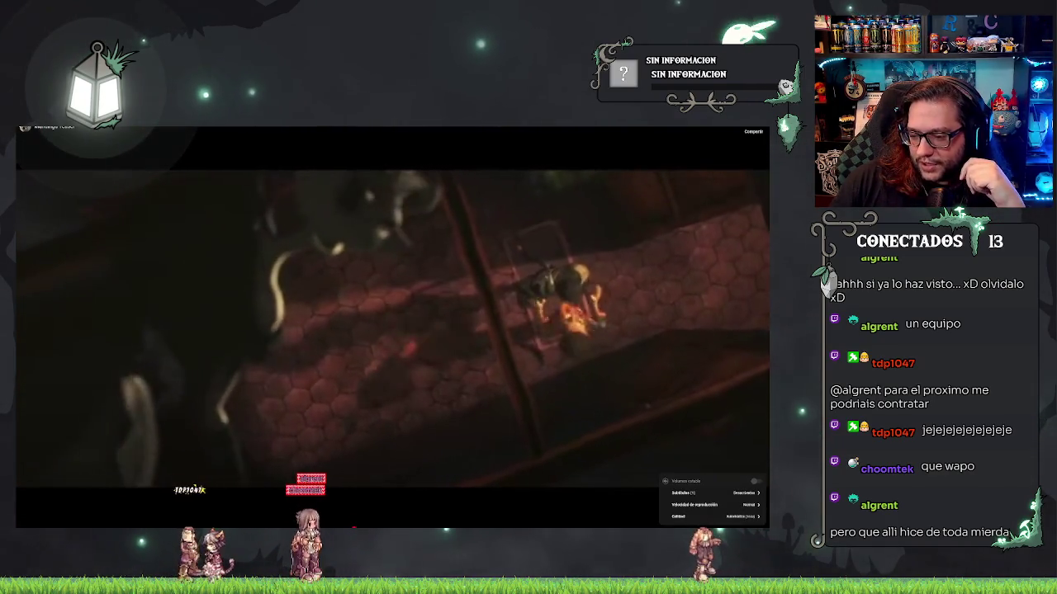
left_click(736, 516)
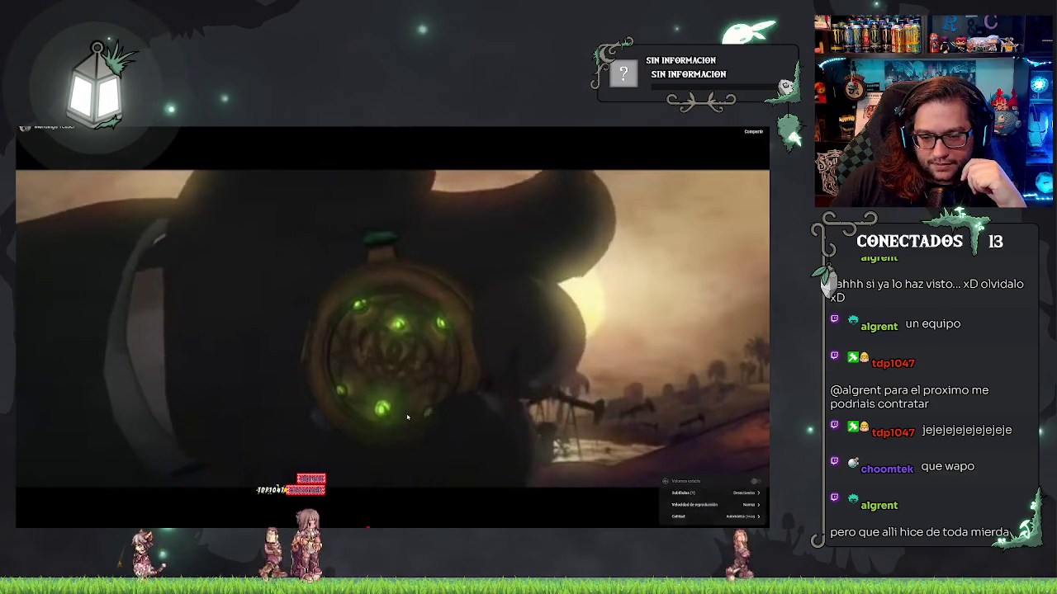
left_click(407, 417)
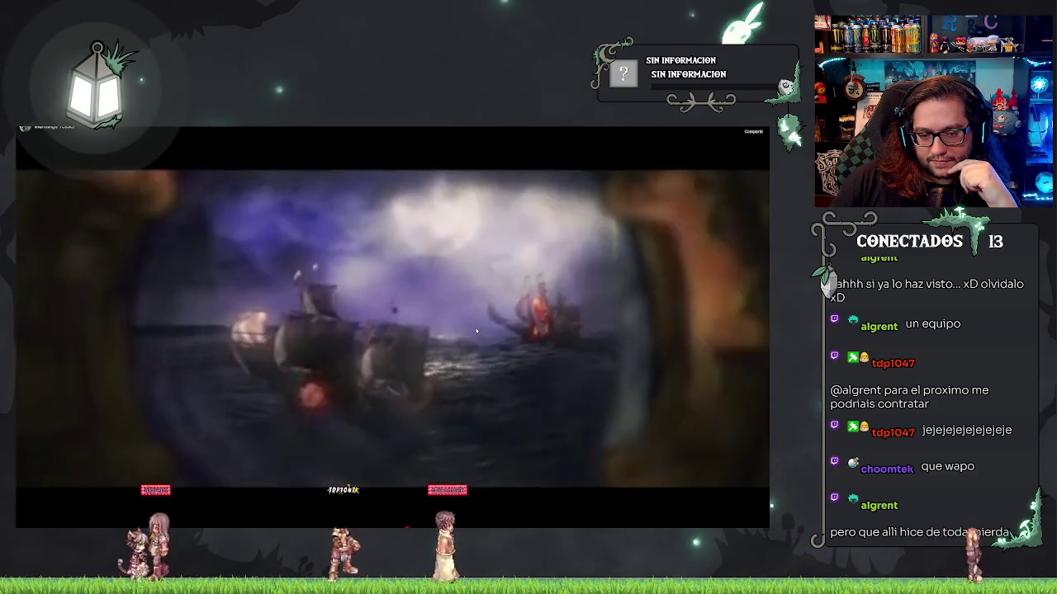
left_click(476, 331)
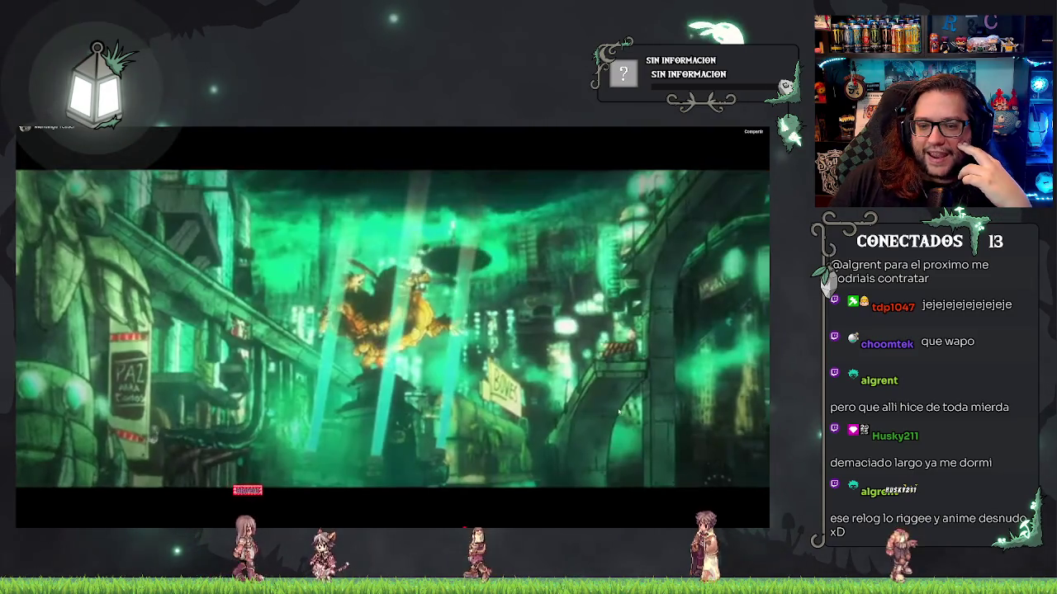
Pause the teaser and seek the progress bar to the dark figure against the orange sky
left_click(502, 421)
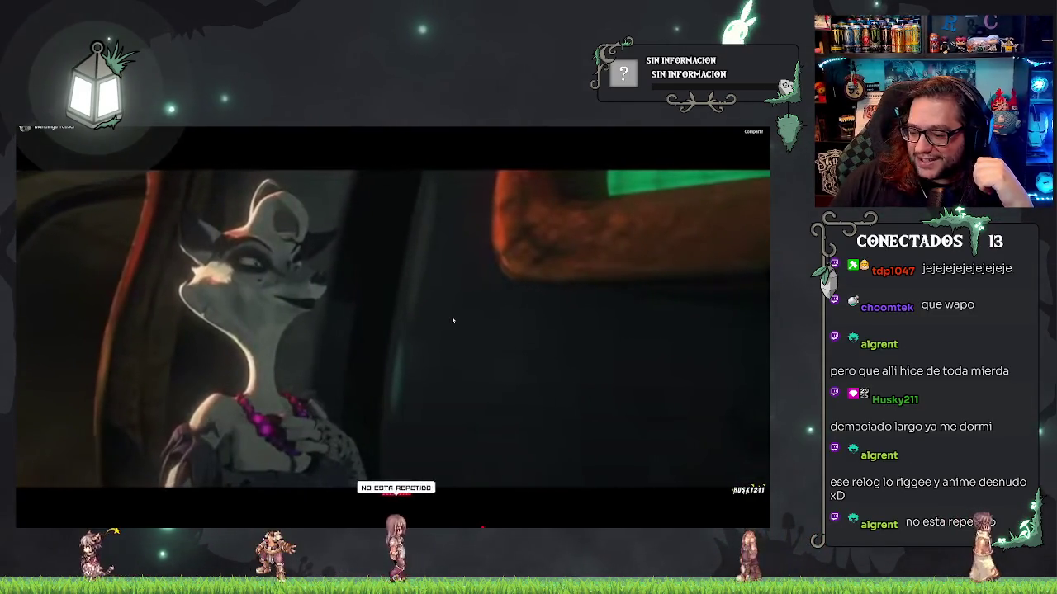
left_click_drag(480, 526, 445, 526)
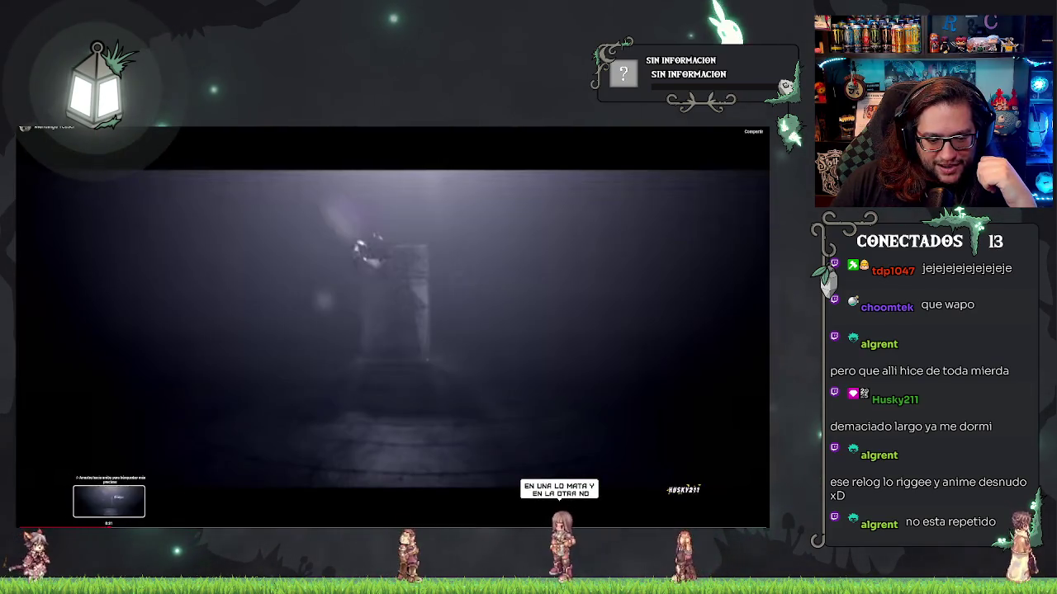
left_click_drag(108, 526, 236, 524)
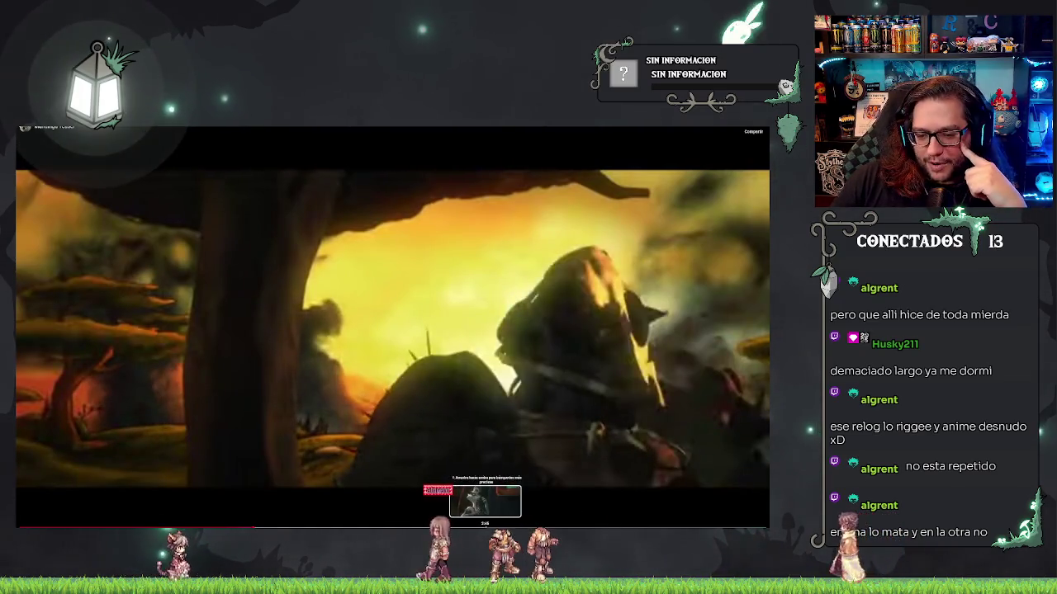
left_click(452, 526)
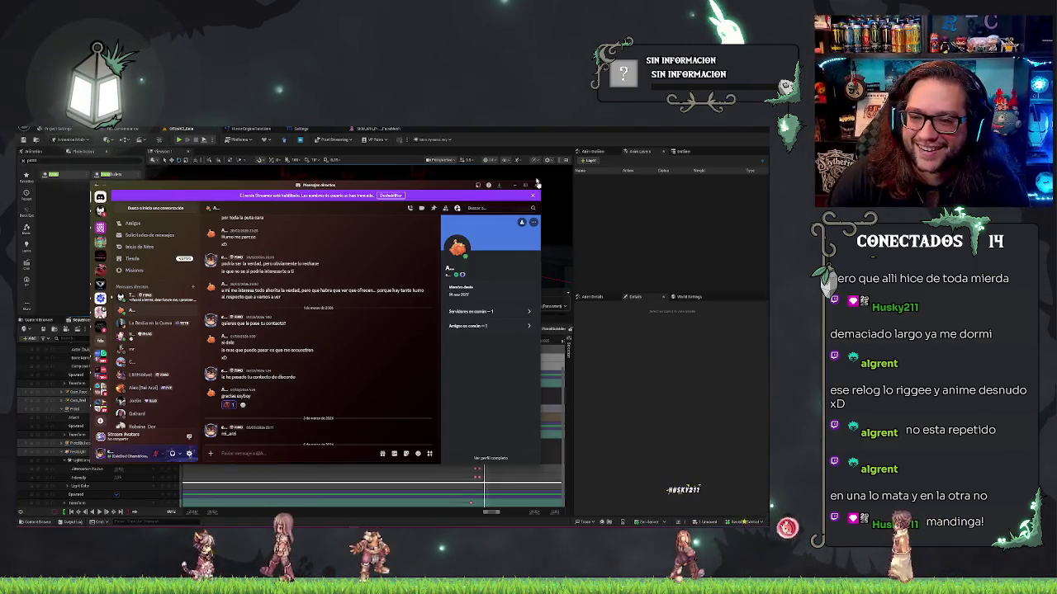
Alt-tab from Discord back to the Unreal Editor with the light's keyed Sequencer tracks
key("alt+Tab")
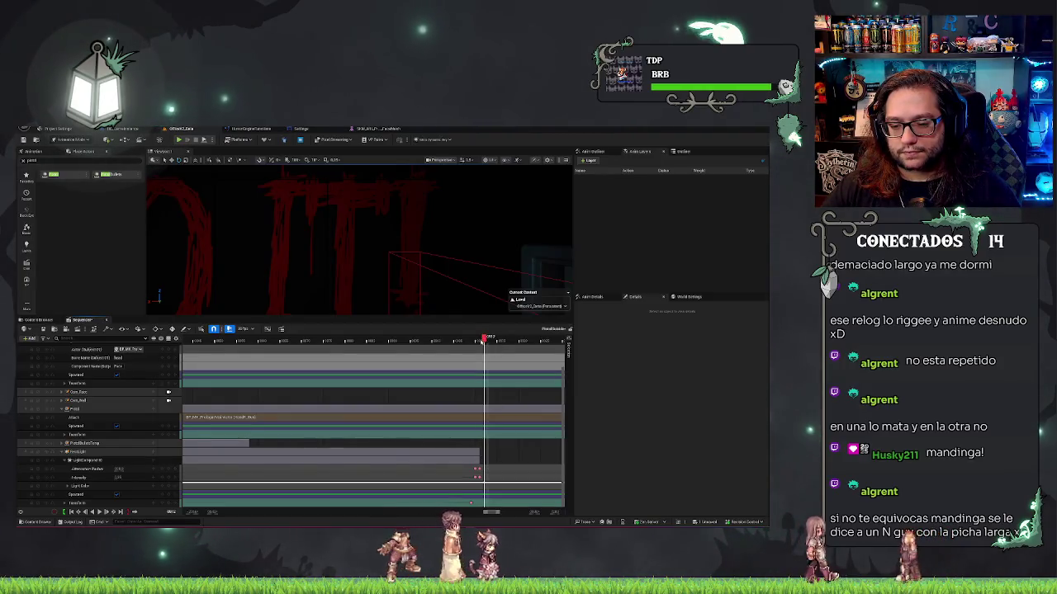
Set both of the point light's last keyframes to Constant interpolation
mouse_move(483, 338)
left_mouse_down()
mouse_move(463, 342)
mouse_move(477, 346)
left_mouse_up()
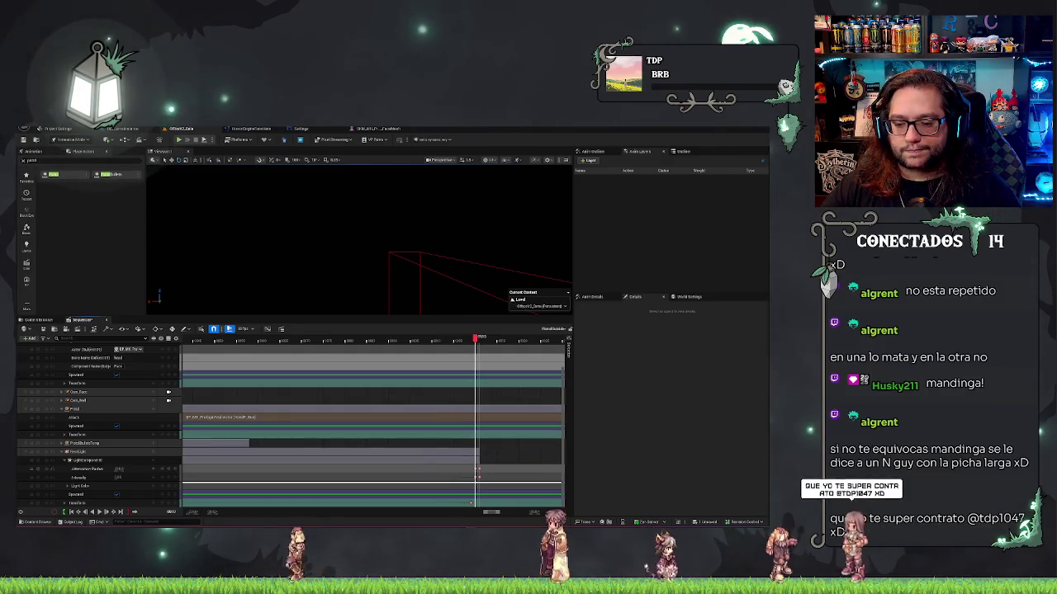
right_click(479, 476)
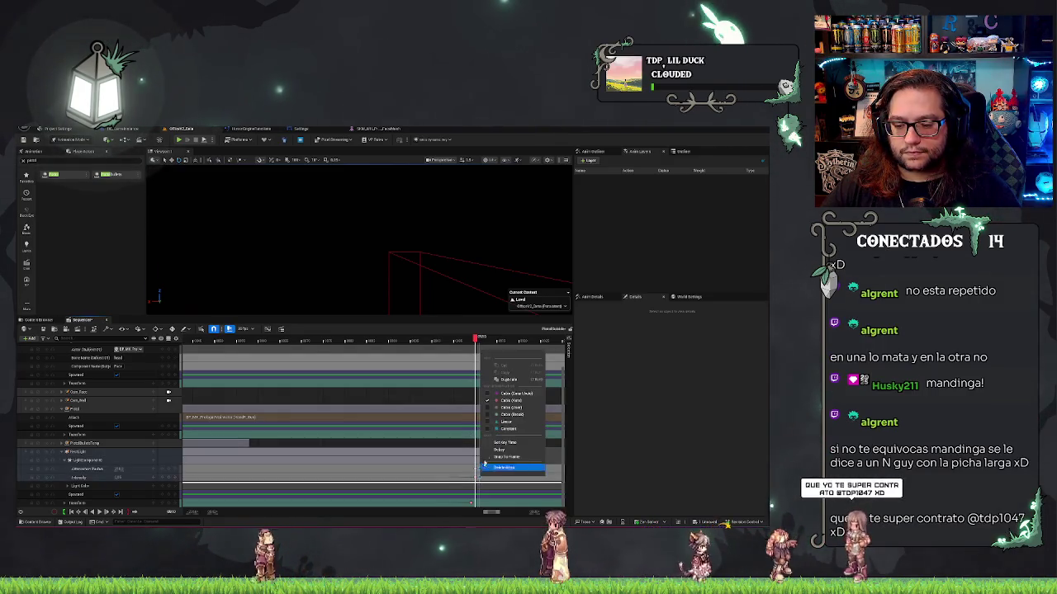
left_click(508, 429)
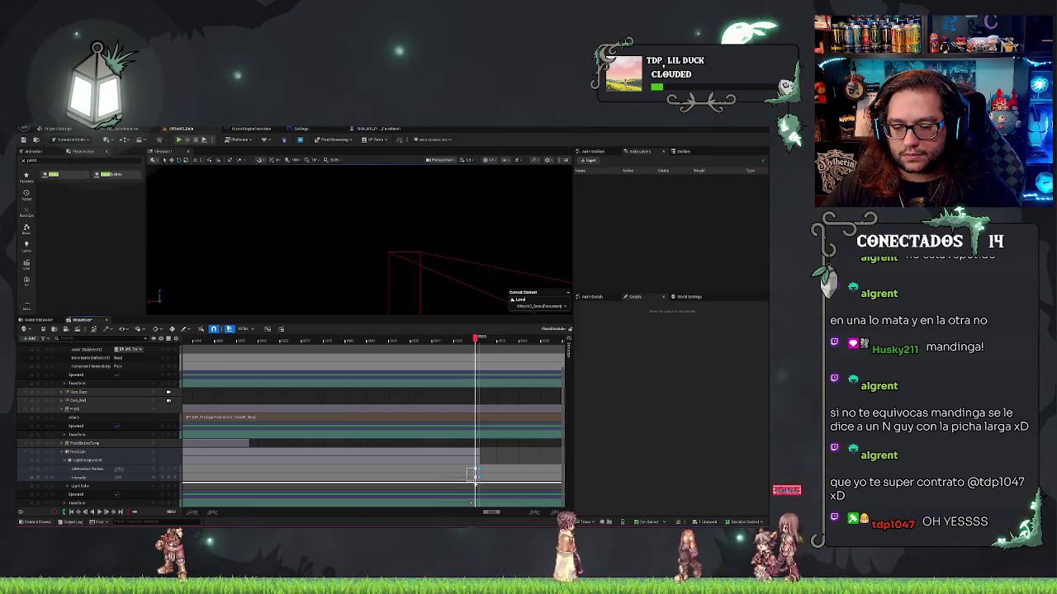
right_click(475, 477)
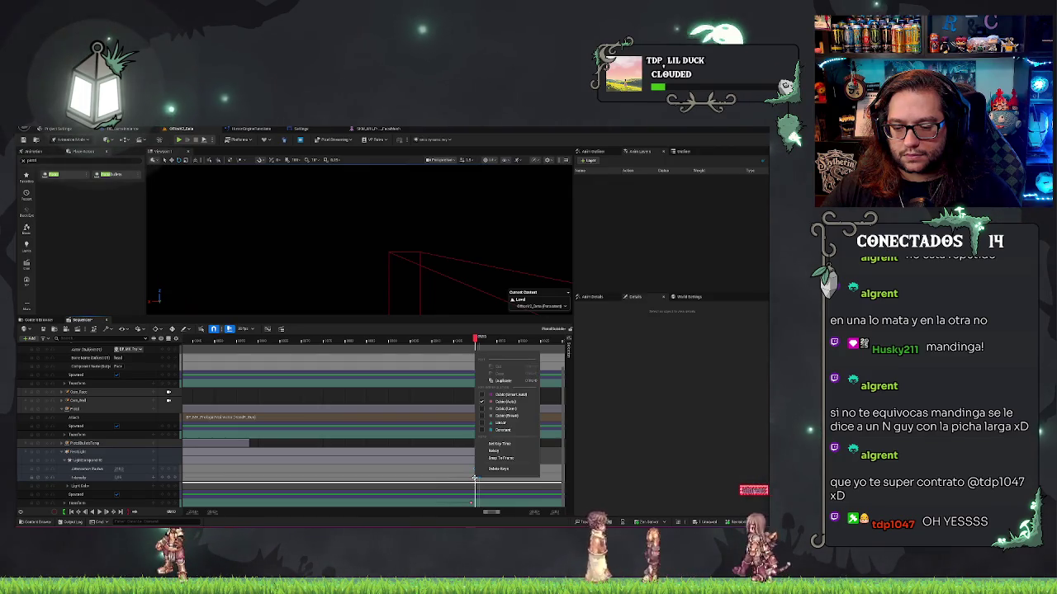
left_click(494, 431)
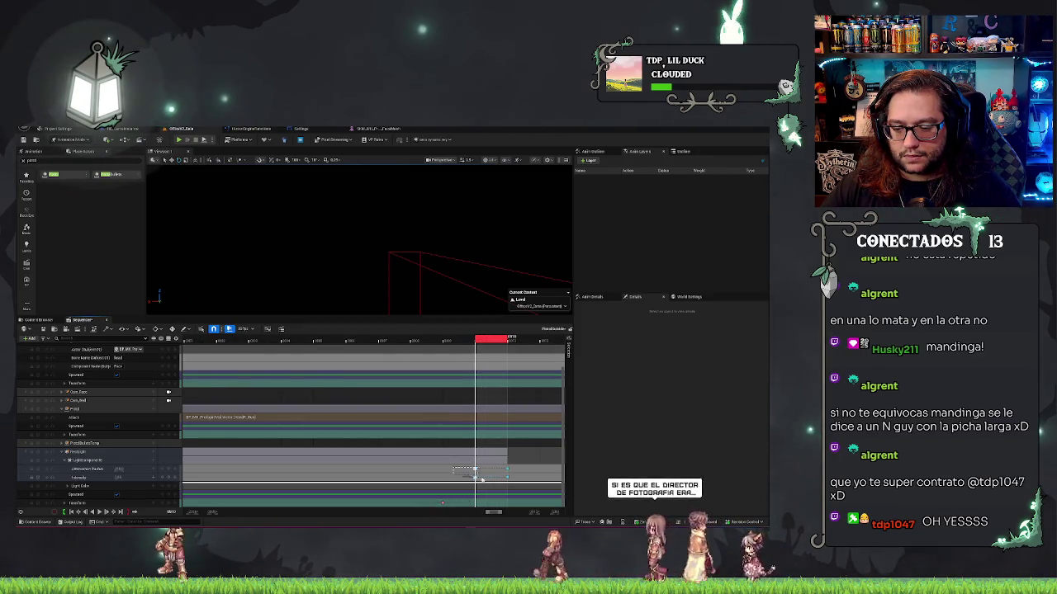
Shift the light keys a few frames earlier, rewind toward the character shot and play back
left_click_drag(507, 472, 486, 470)
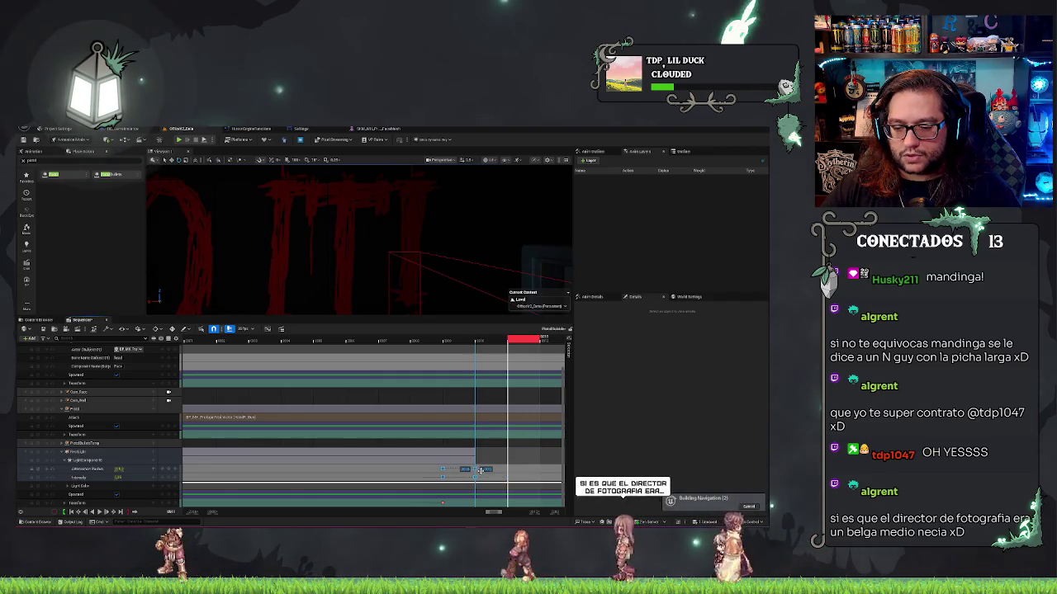
mouse_move(508, 339)
left_mouse_down()
mouse_move(519, 339)
mouse_move(424, 341)
mouse_move(438, 344)
left_mouse_up()
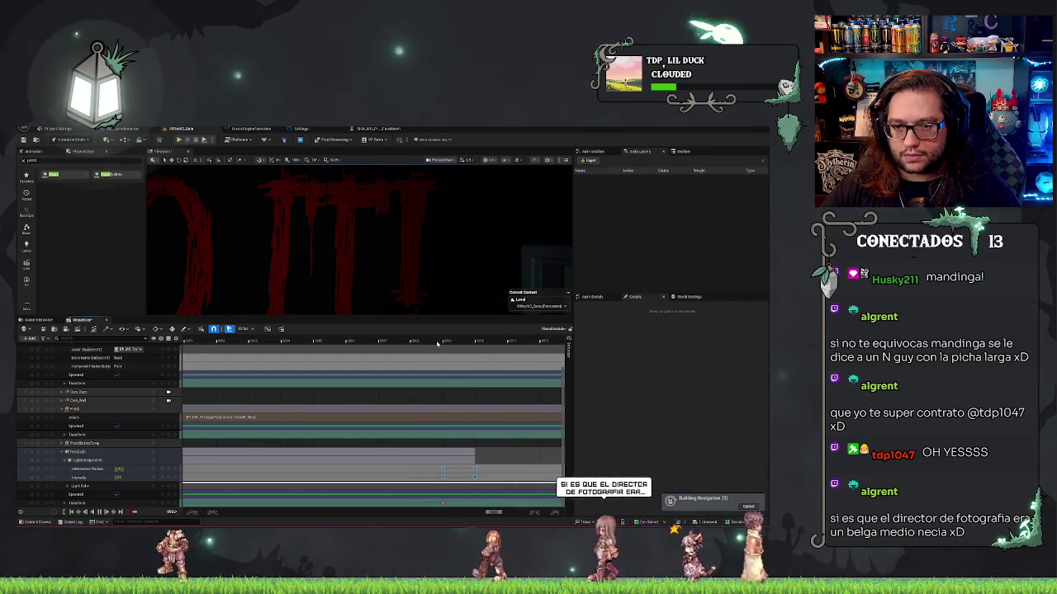
left_click(334, 341)
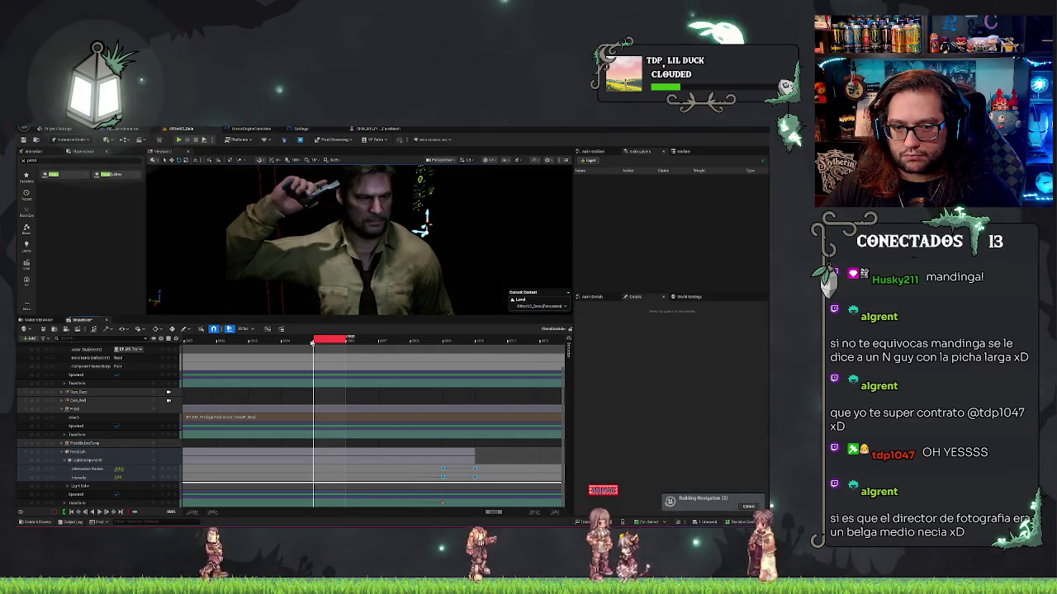
left_click(224, 341)
scroll(223, 341, "down", 3)
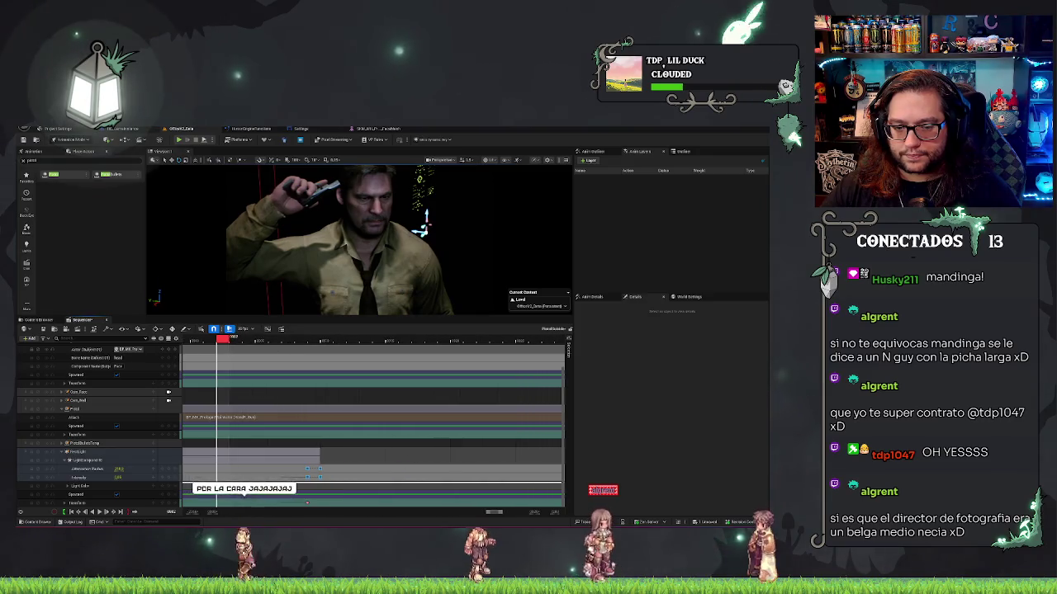
key("space")
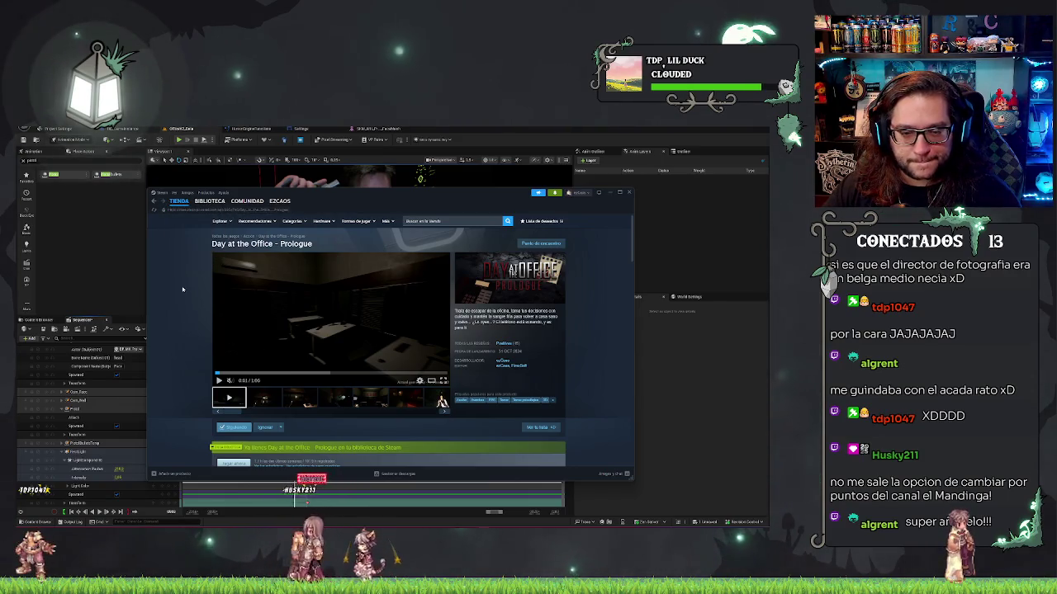
Jump to Day at the Office Prologue's user reviews and open the full reviews list
left_click(499, 343)
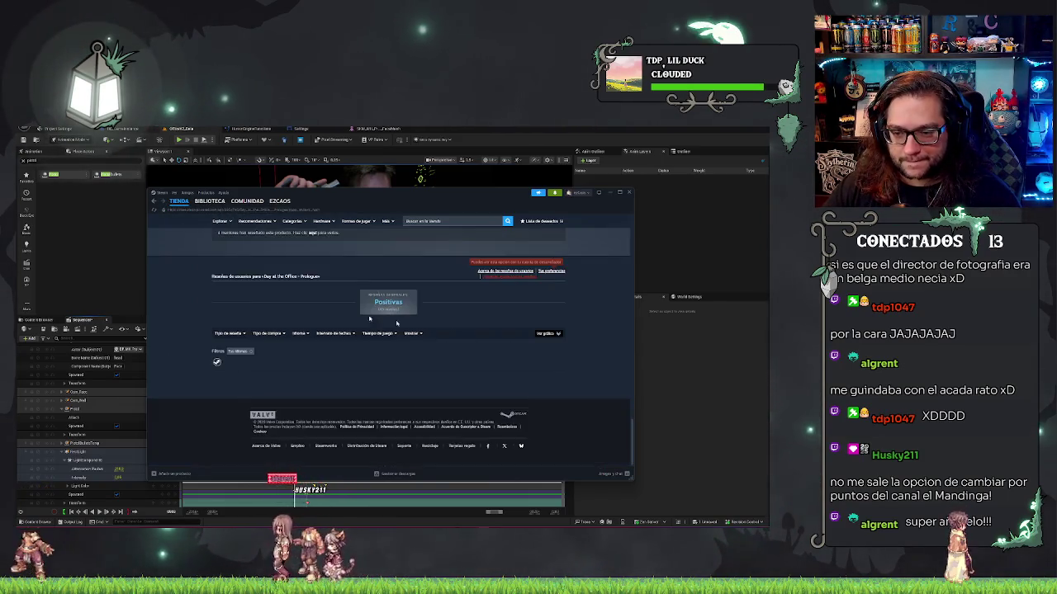
mouse_move(225, 324)
scroll(327, 372, "down", 15)
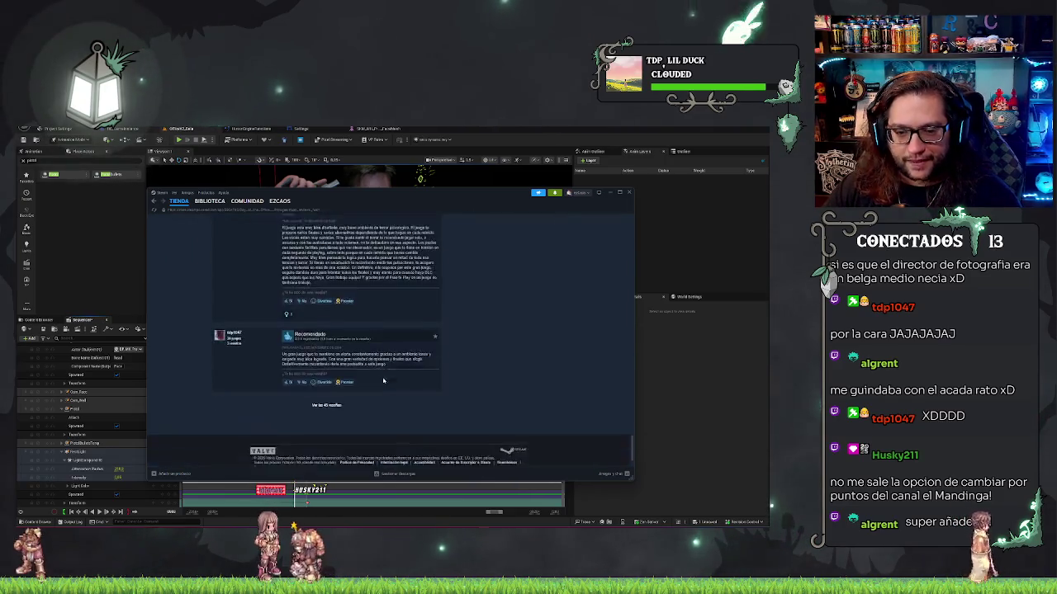
left_click(328, 370)
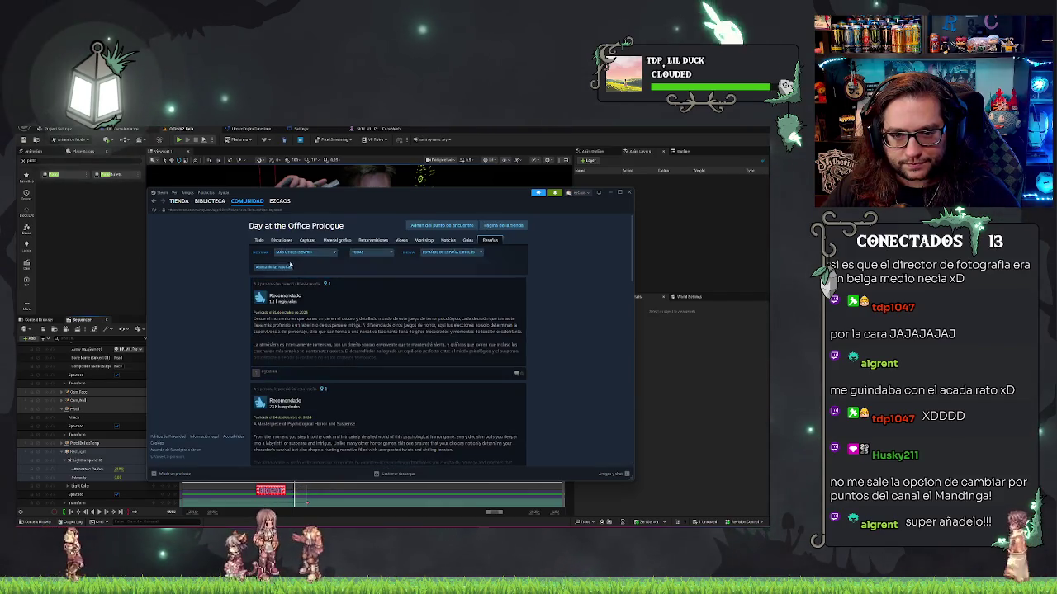
Filter the community reviews to positive ones in all languages and scroll the list
left_click(391, 253)
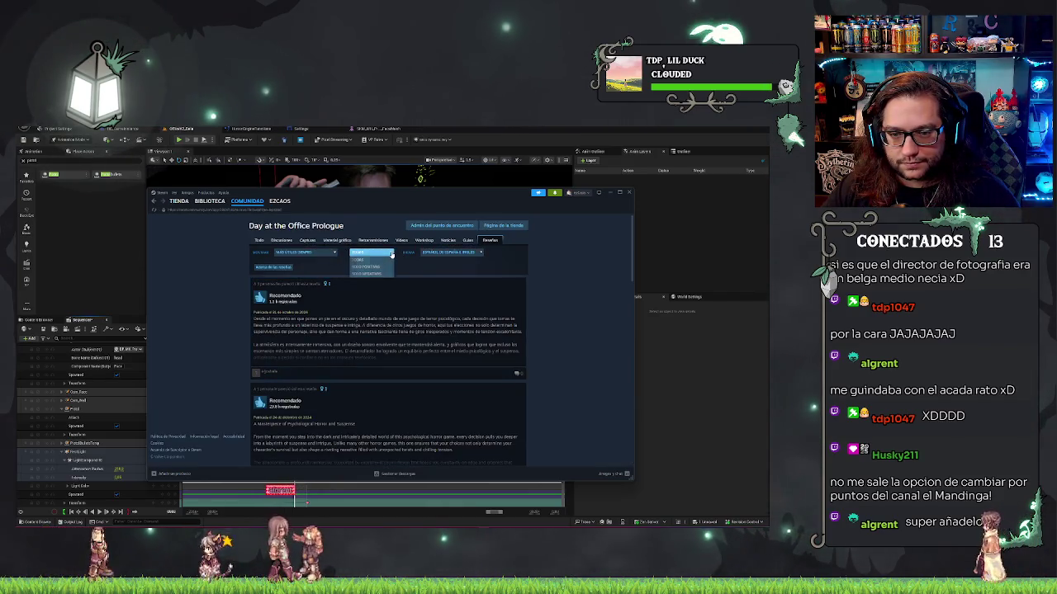
left_click(452, 253)
left_click(439, 259)
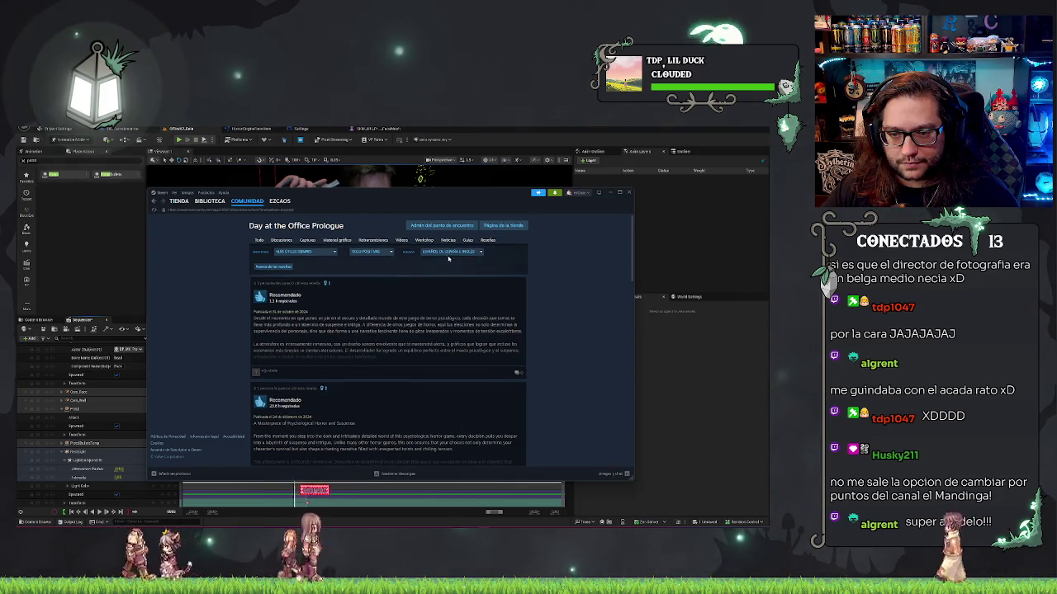
left_click(452, 253)
left_click(440, 259)
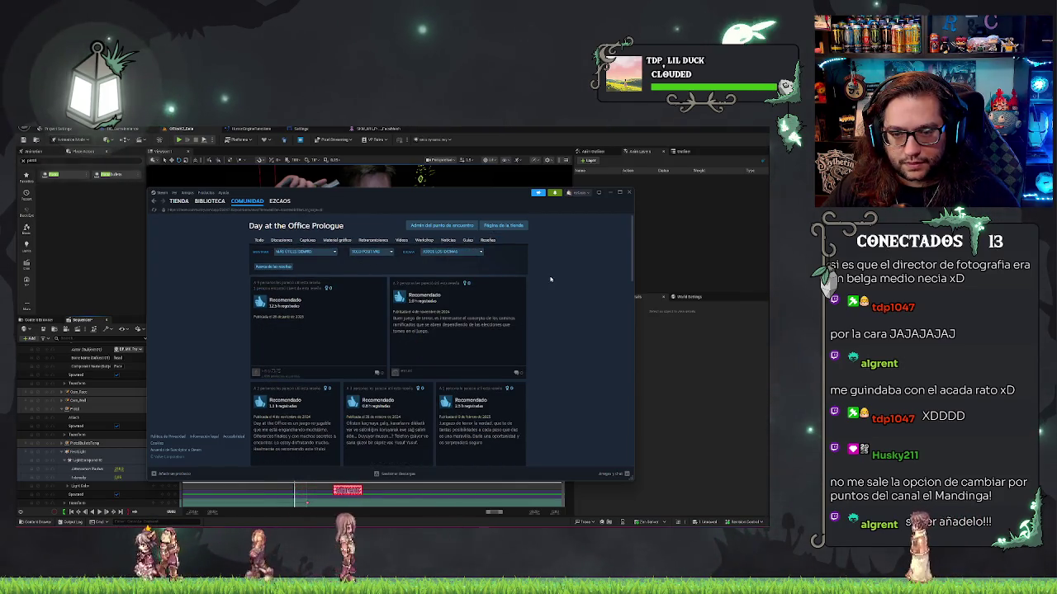
scroll(555, 326, "down", 15)
scroll(509, 310, "down", 10)
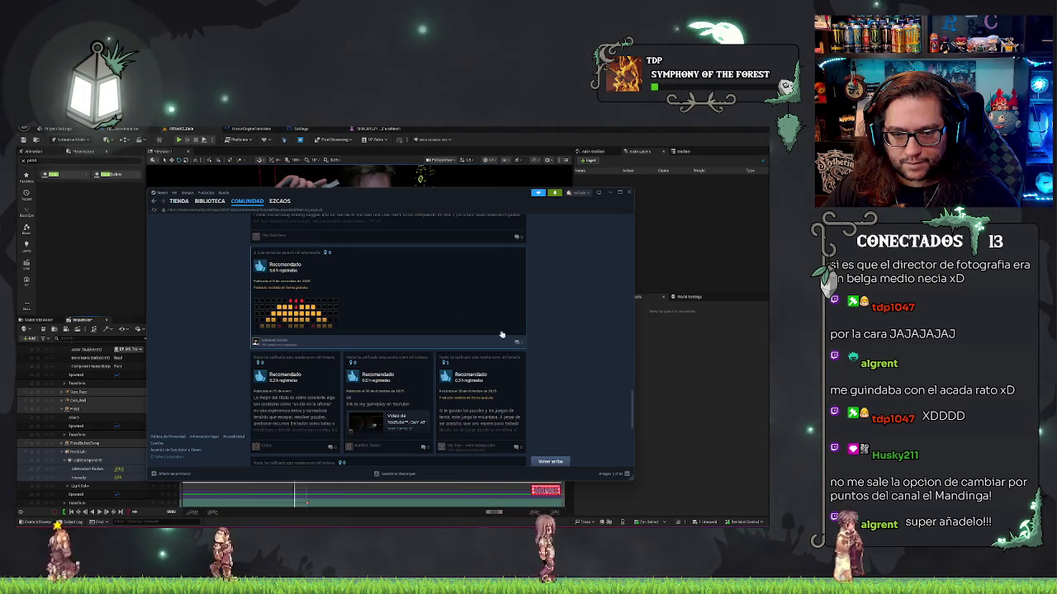
Read one review, close it, then open a 'Recomendado' review in full
left_click(430, 302)
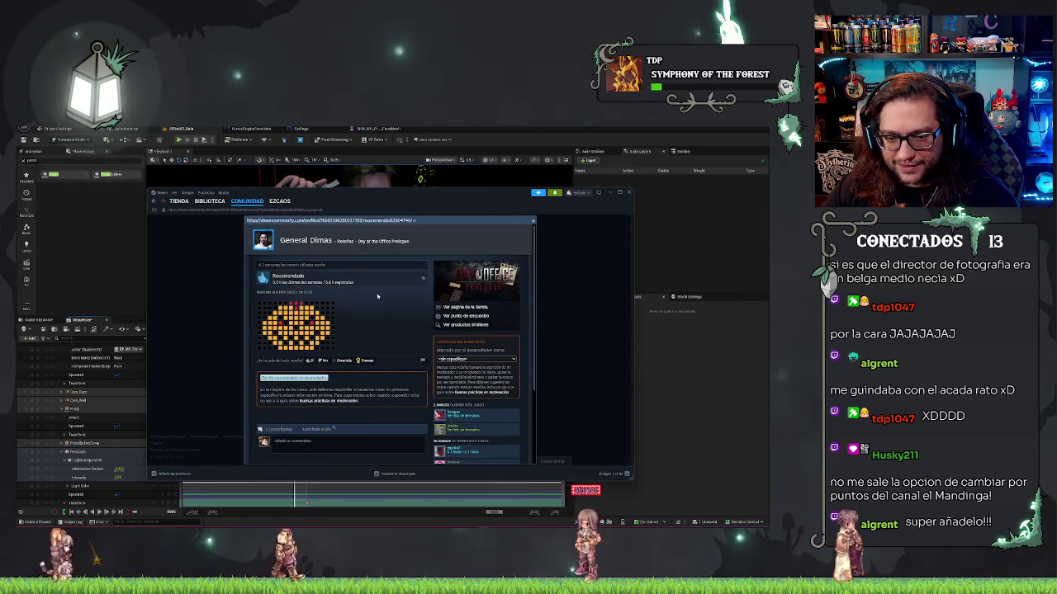
scroll(378, 296, "down", 4)
scroll(378, 296, "up", 4)
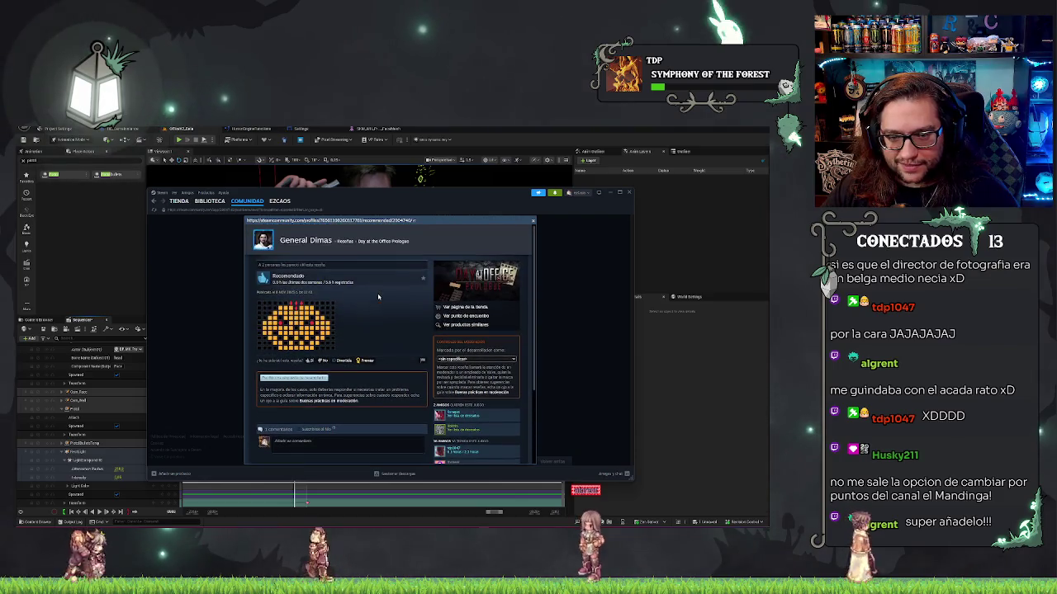
left_click(534, 223)
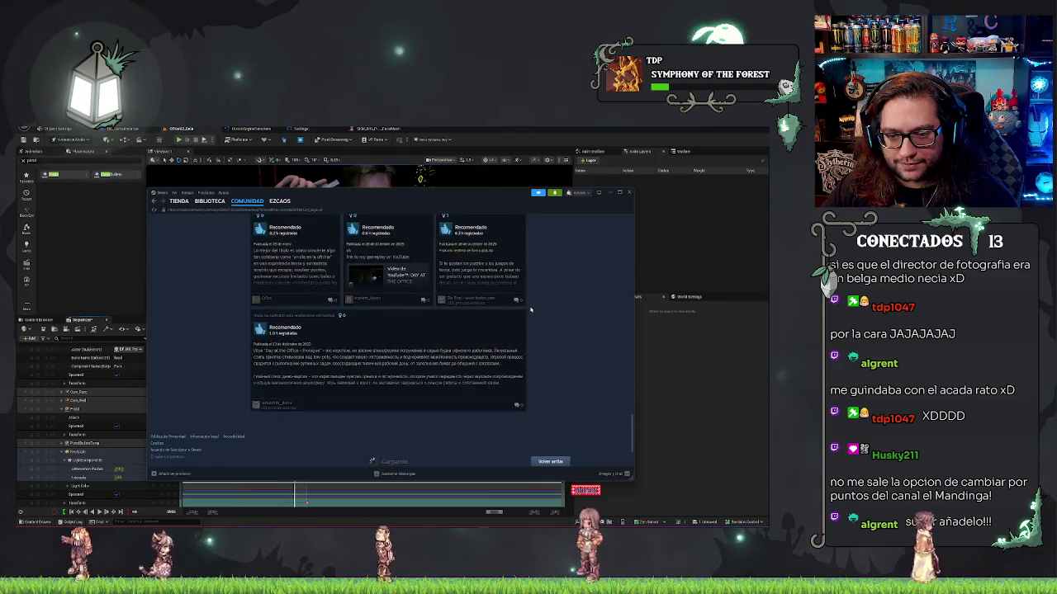
scroll(530, 309, "down", 10)
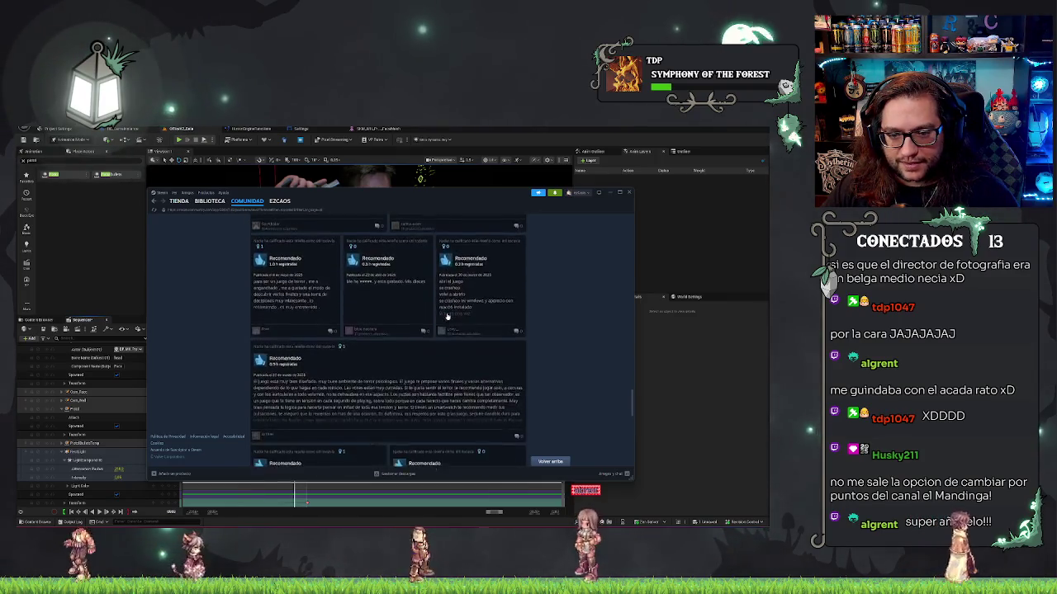
scroll(447, 317, "down", 10)
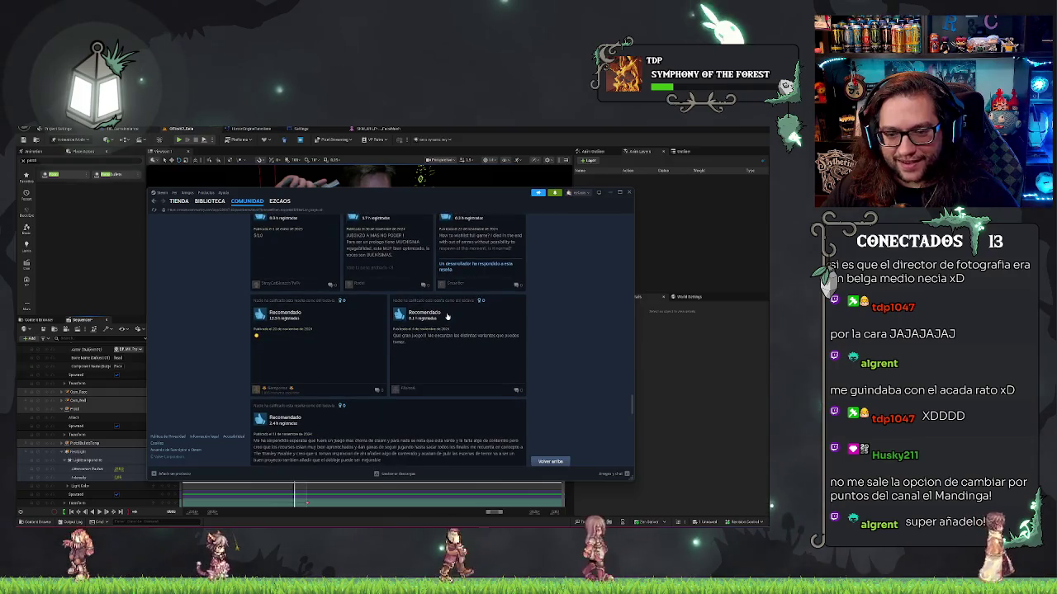
left_click(352, 335)
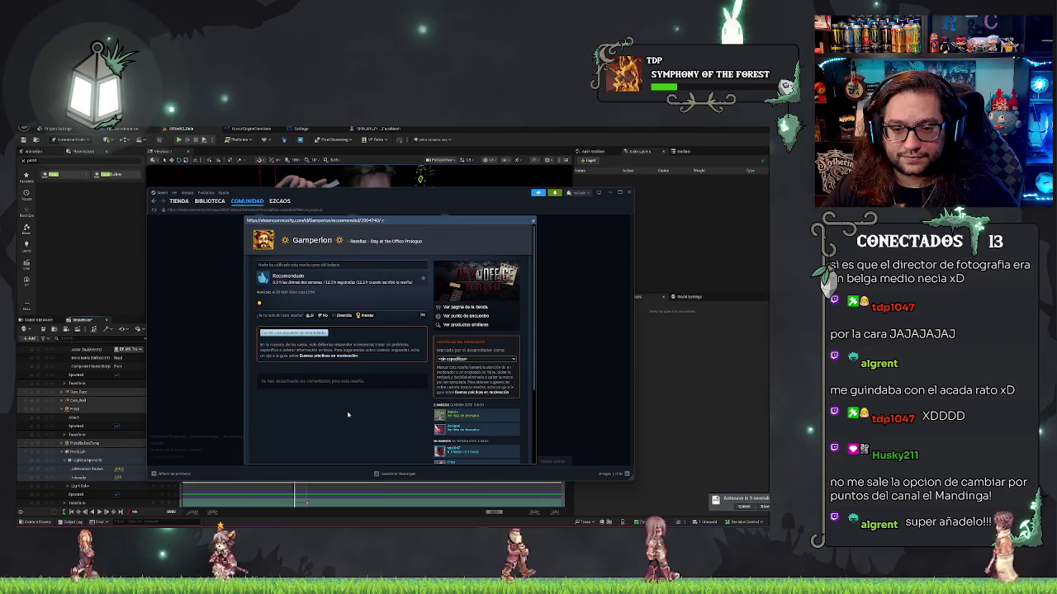
Snip the open review card as a screenshot with Win+Shift+S
key("super+shift+s")
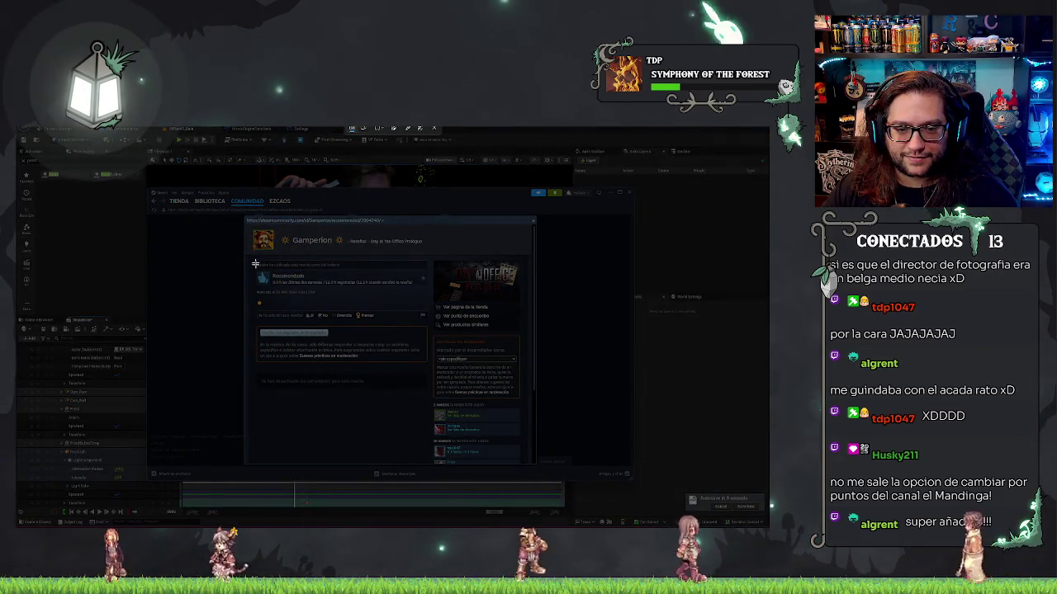
mouse_move(253, 259)
left_mouse_down()
mouse_move(396, 331)
mouse_move(429, 324)
left_mouse_up()
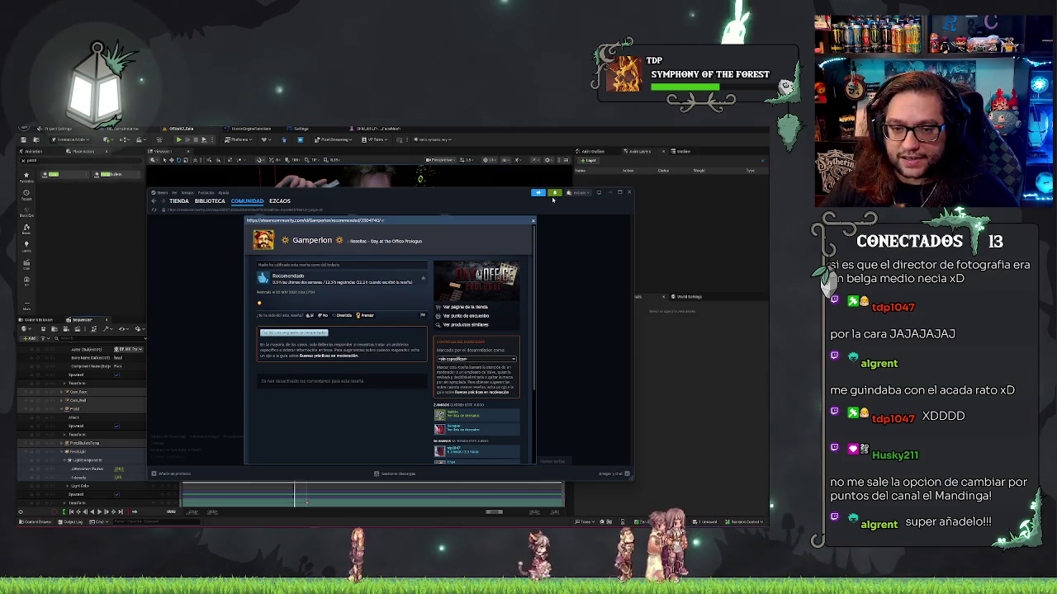
Close the review overlay, scroll the list, and go back to the reviews hub
left_click(534, 221)
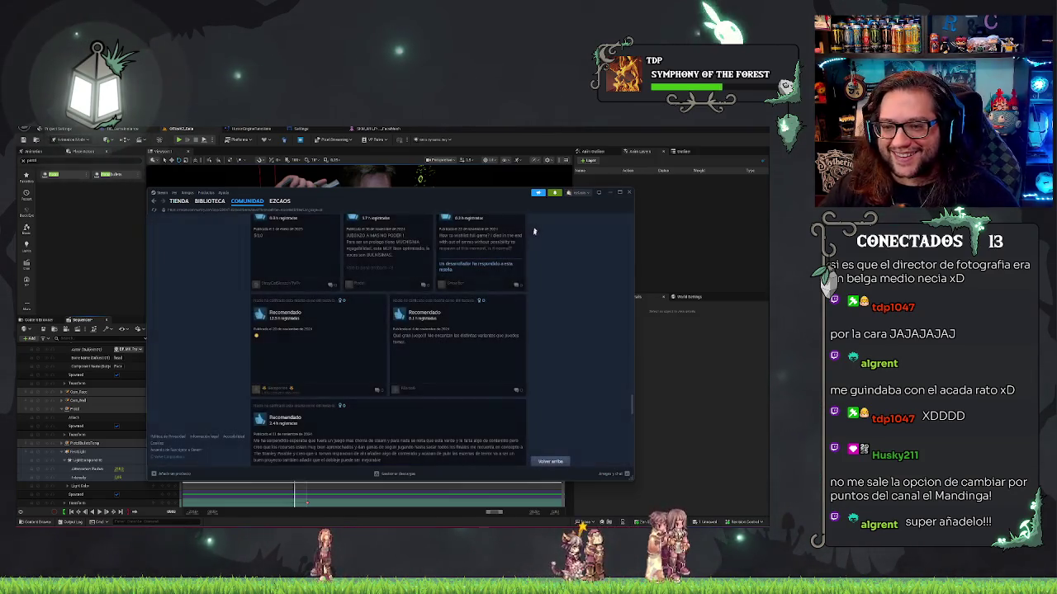
scroll(421, 285, "down", 10)
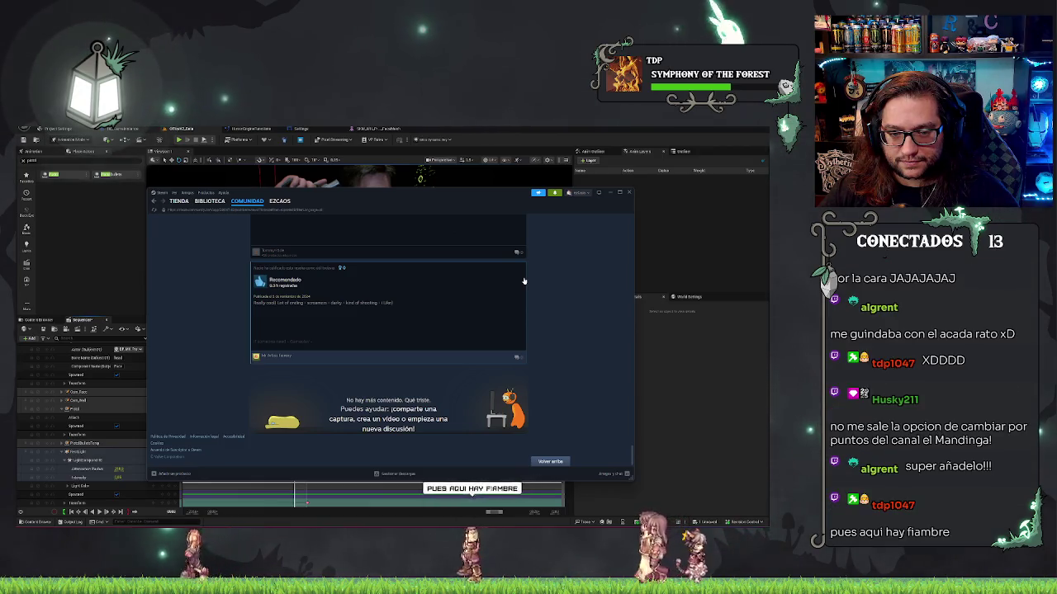
scroll(524, 281, "up", 5)
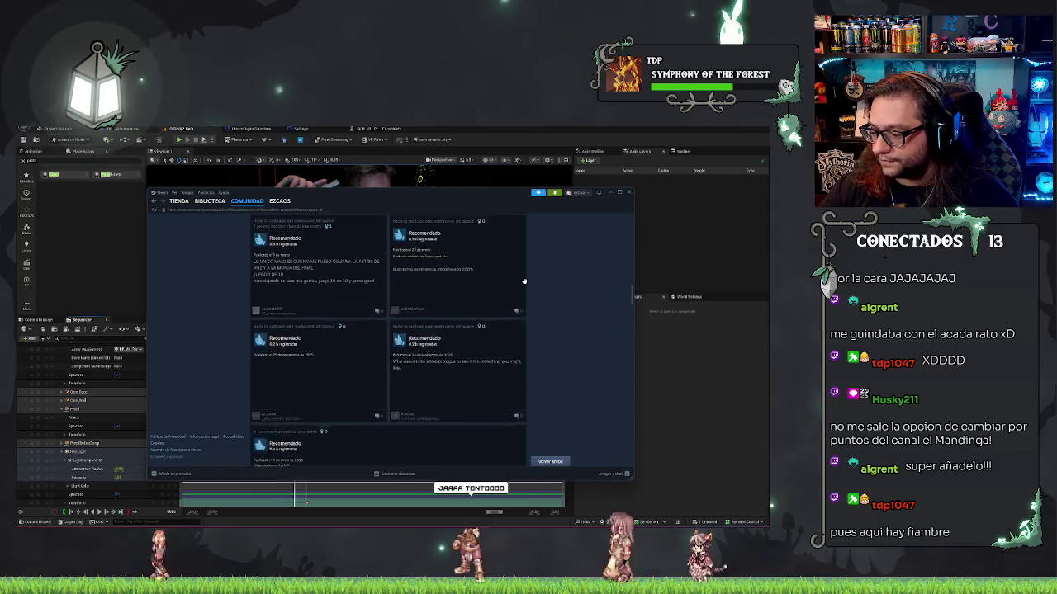
scroll(523, 282, "up", 1)
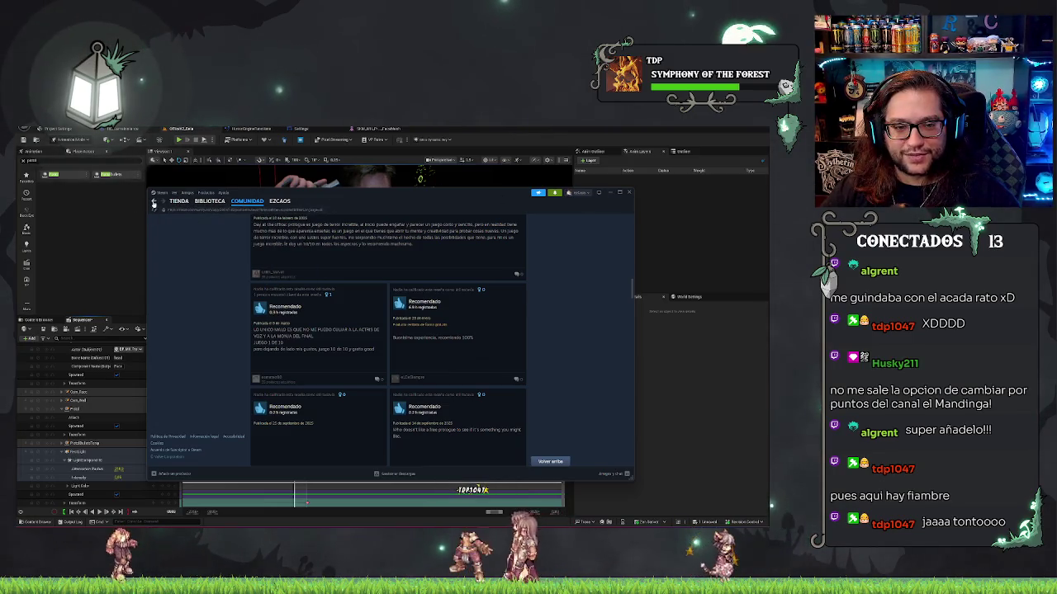
left_click(153, 203)
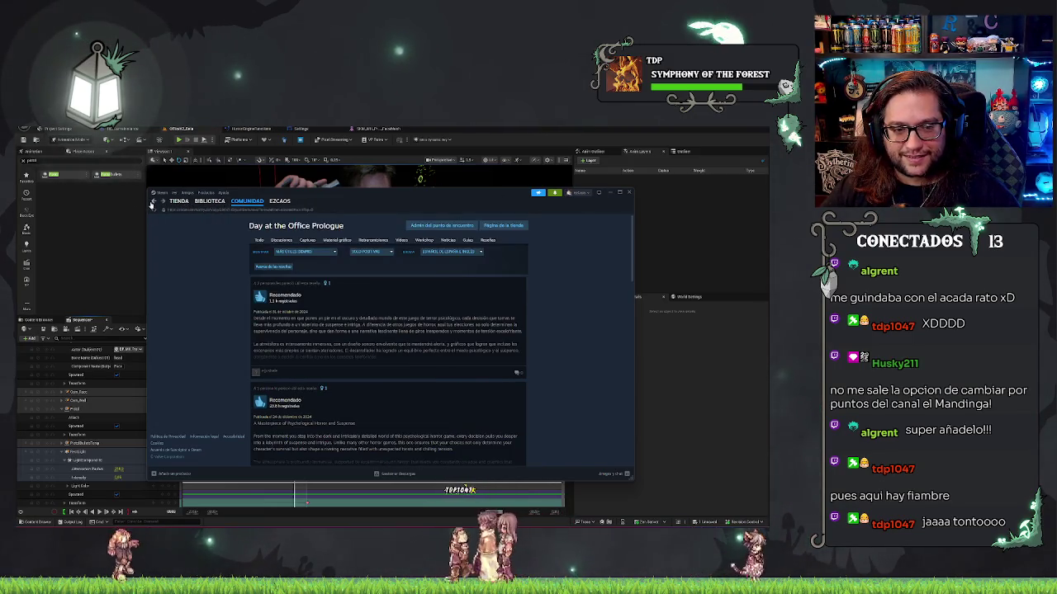
On the Day at the Office - Prologue store page, watch the trailer and browse the reviews
left_click(153, 202)
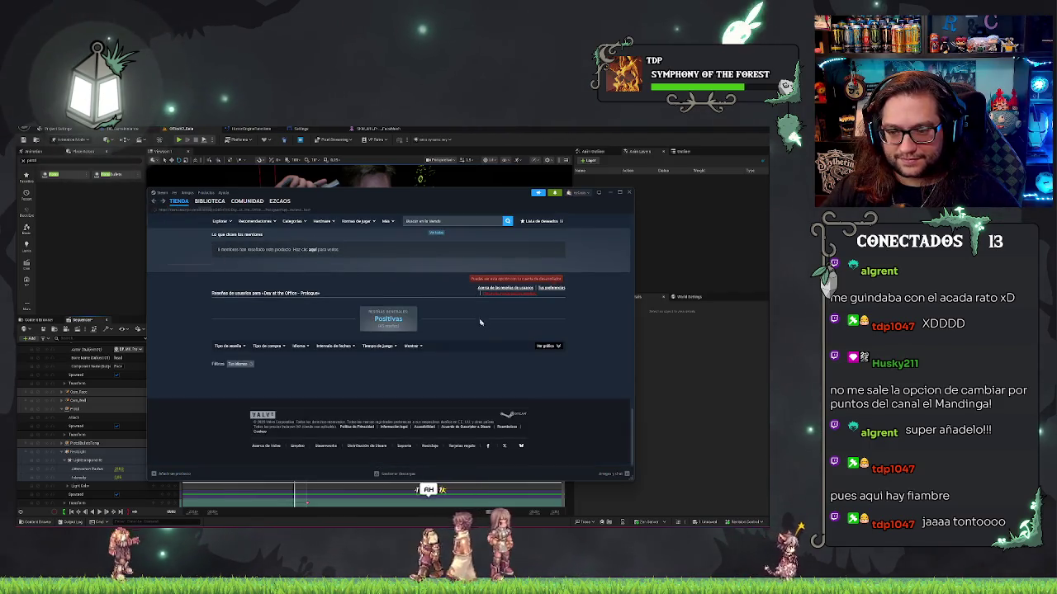
scroll(569, 311, "up", 15)
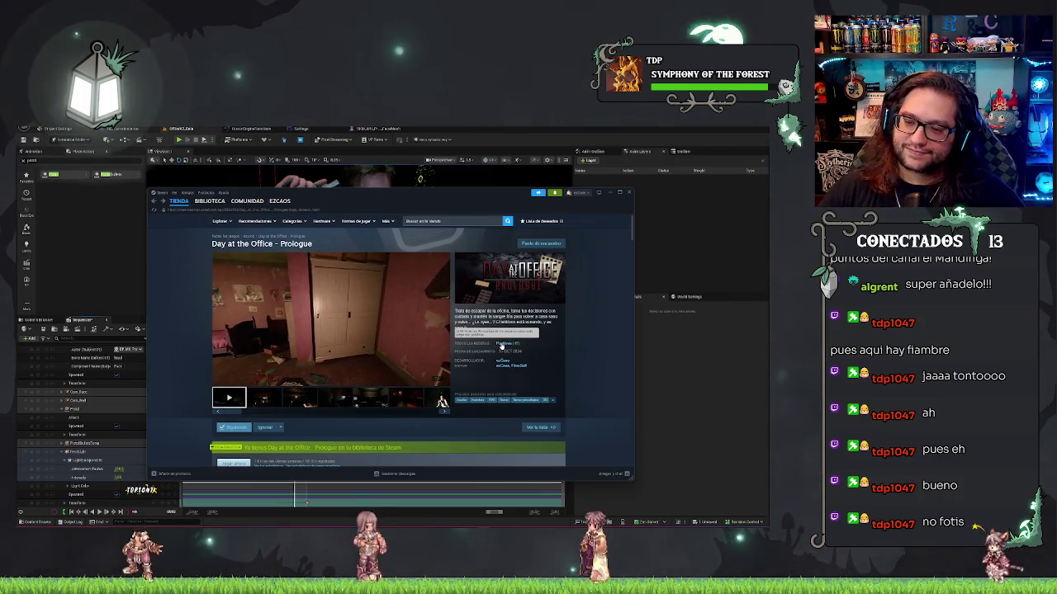
mouse_move(368, 342)
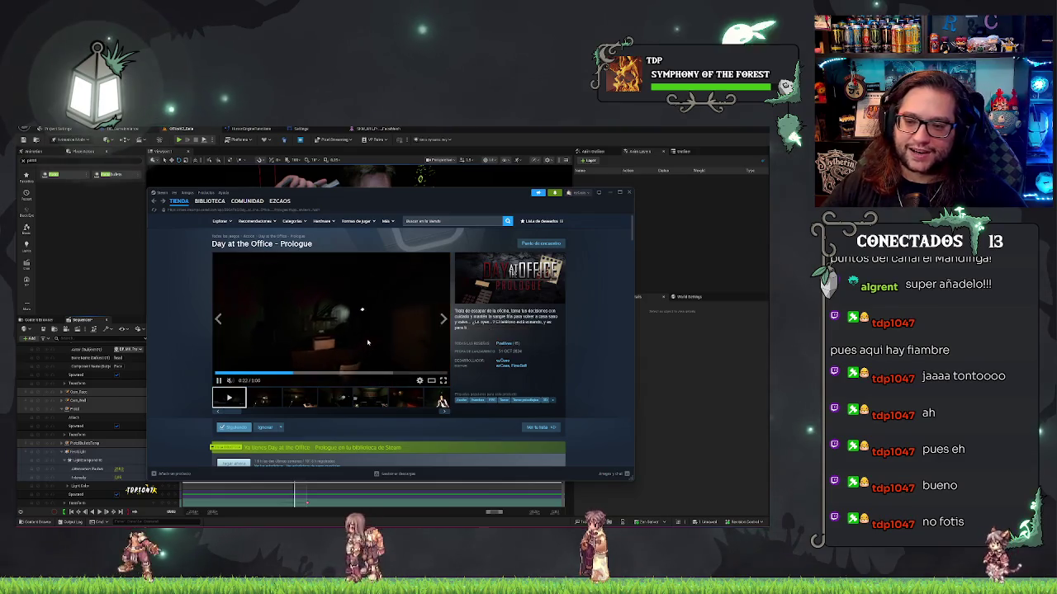
scroll(368, 342, "down", 1)
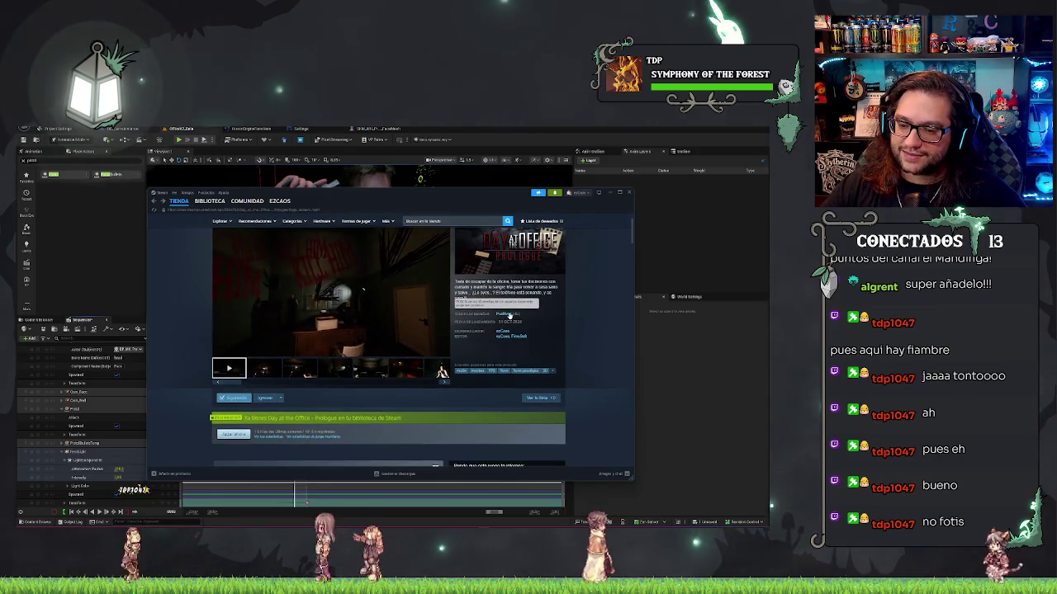
scroll(574, 362, "down", 15)
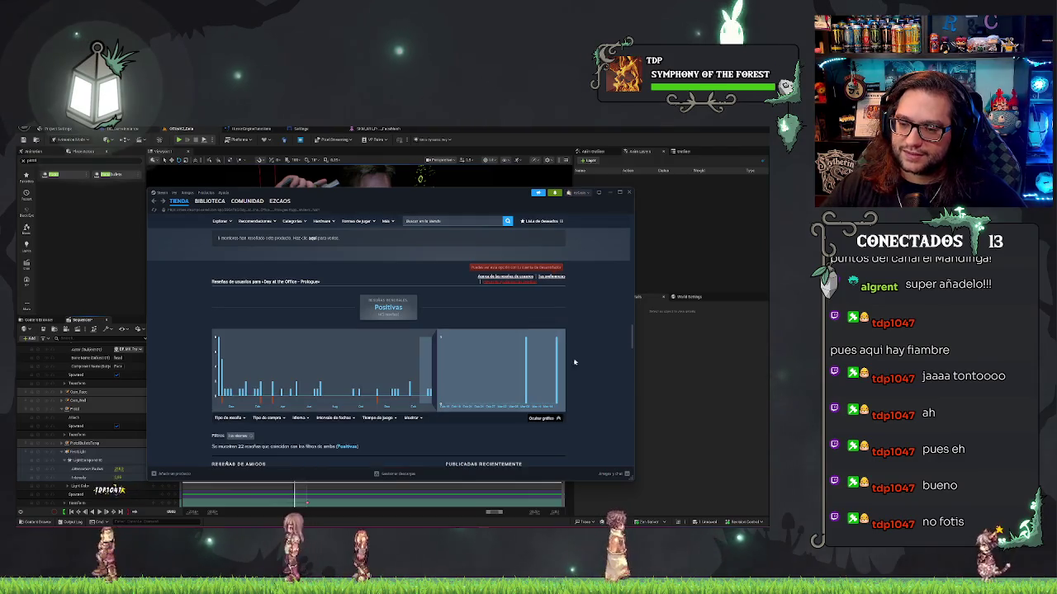
mouse_move(557, 354)
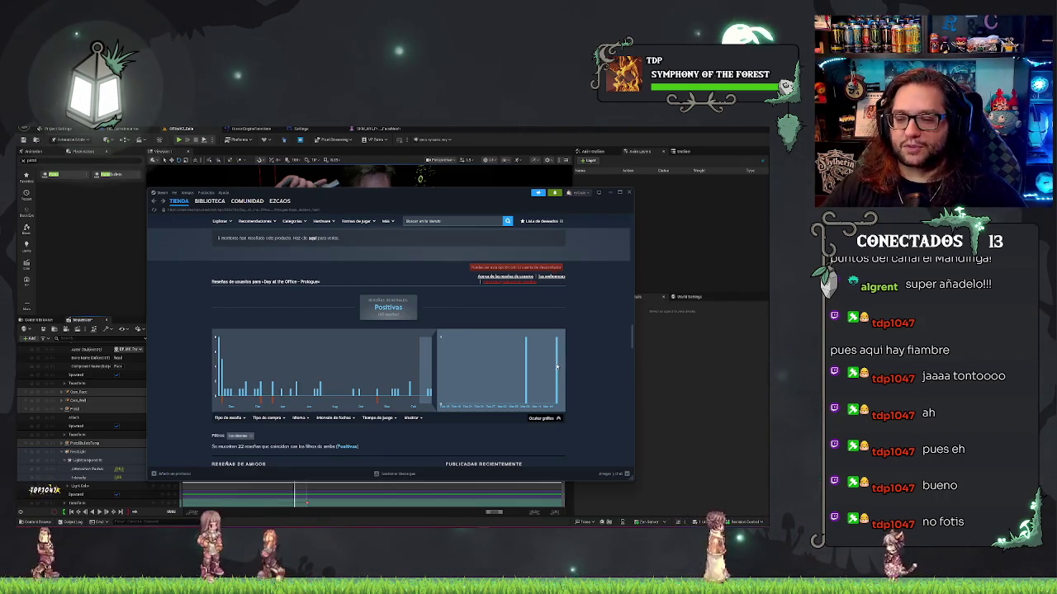
scroll(223, 310, "down", 1)
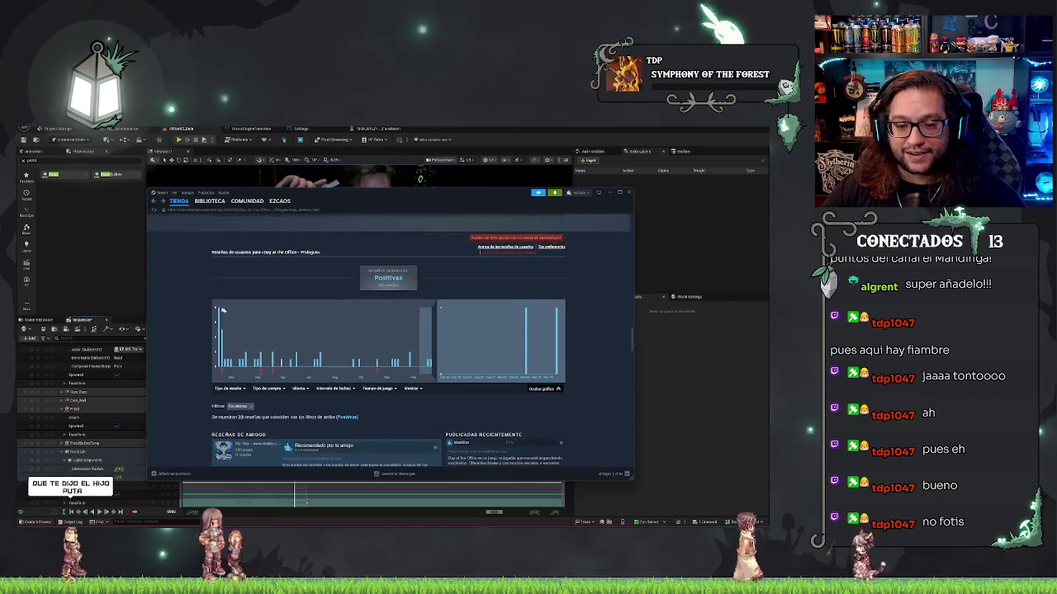
scroll(441, 307, "down", 6)
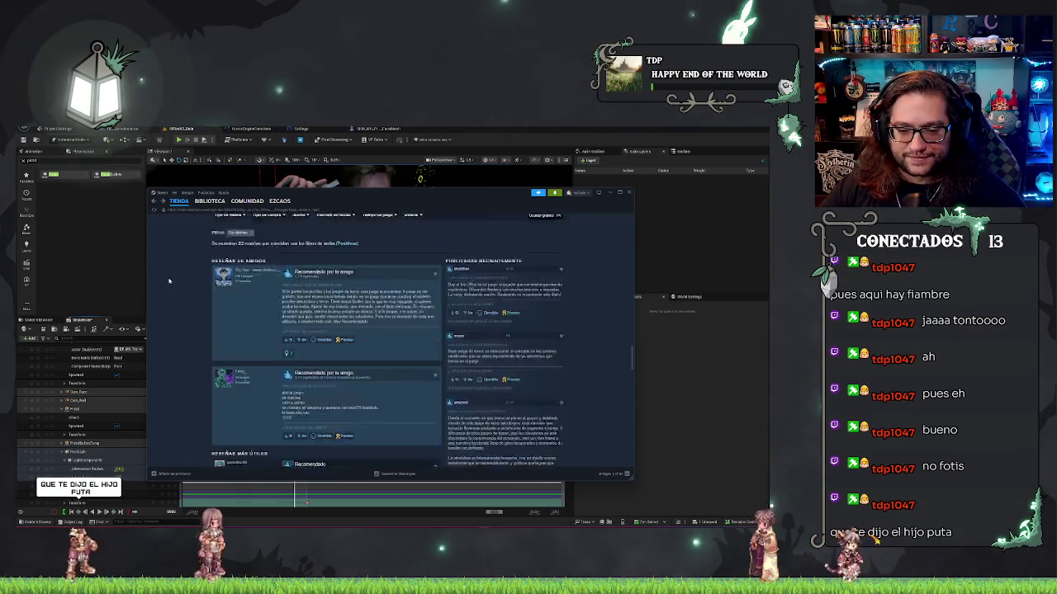
scroll(202, 307, "up", 5)
scroll(202, 307, "down", 5)
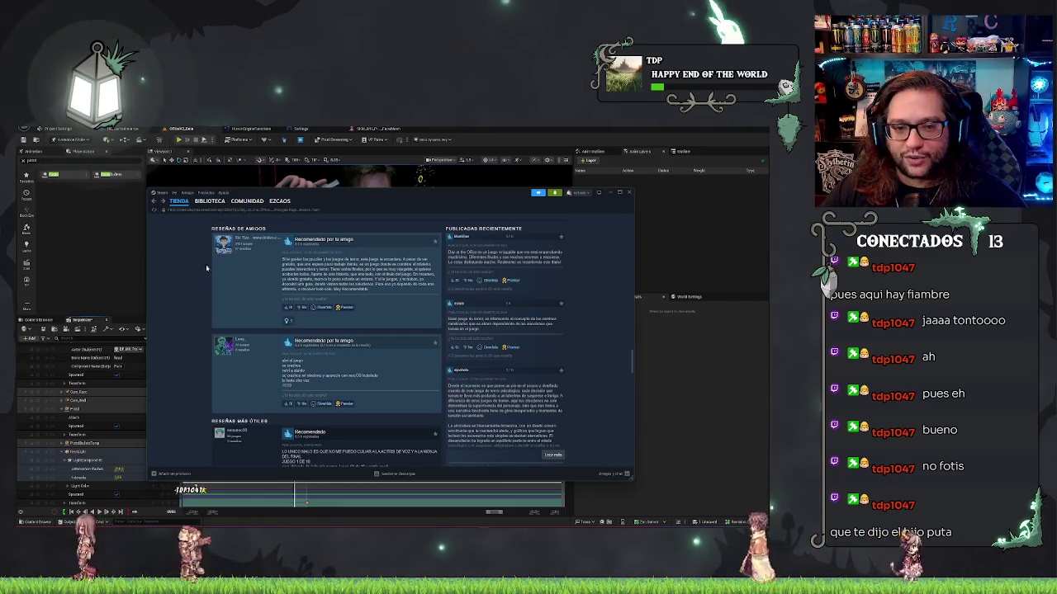
scroll(201, 324, "up", 10)
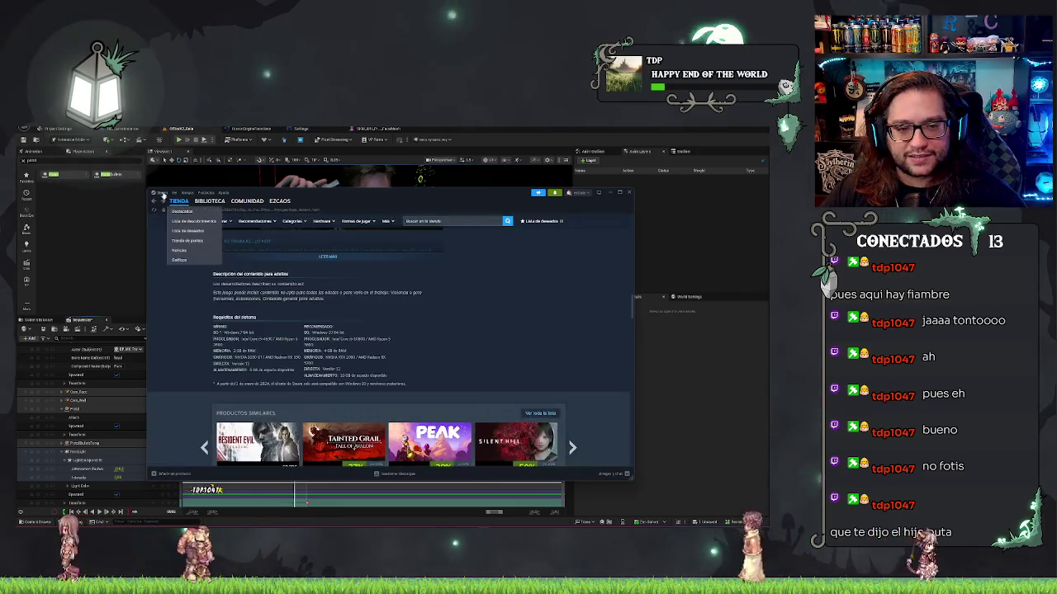
Back in Unreal Engine, zoom the Sequencer timeline and move the playhead later
left_click(617, 193)
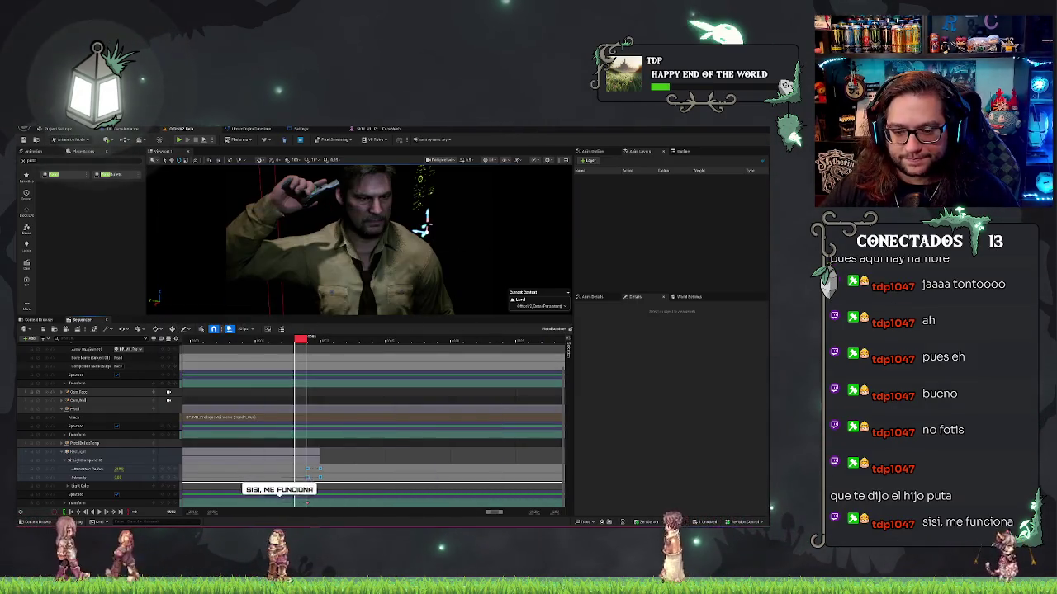
scroll(404, 393, "right", 1)
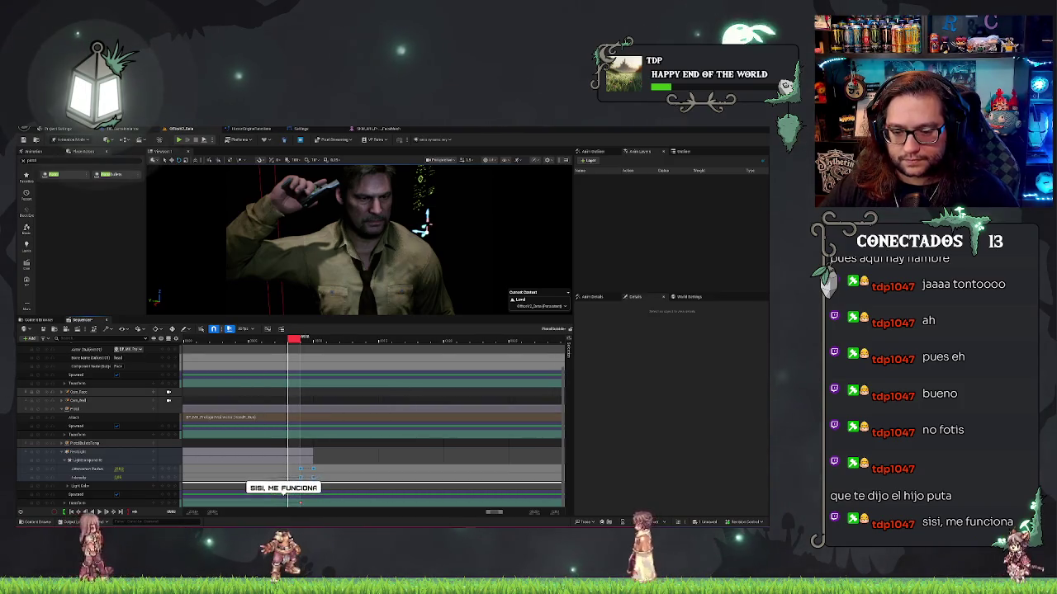
scroll(372, 413, "down", 5)
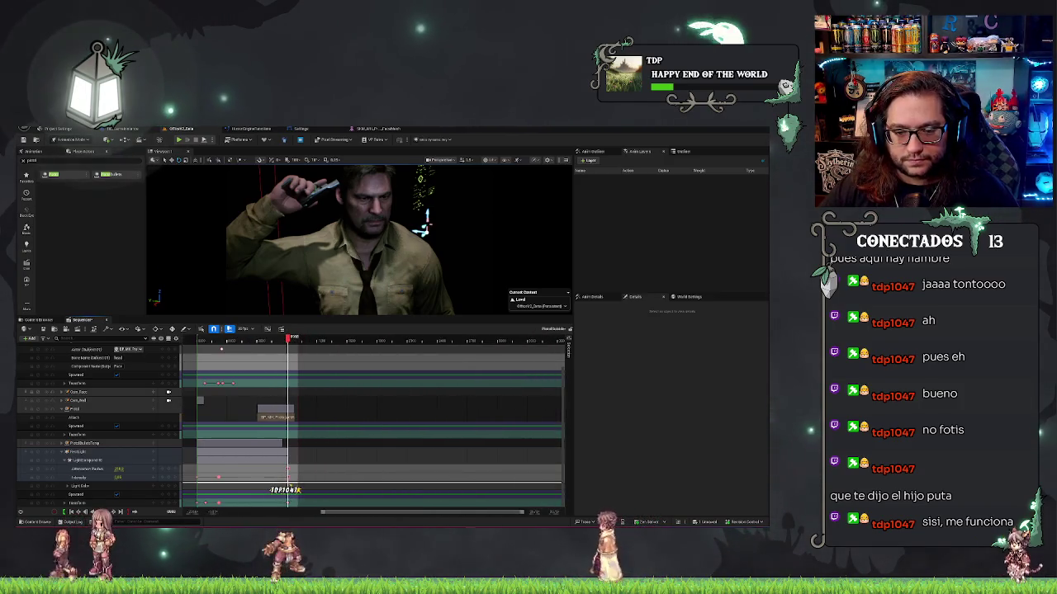
scroll(346, 332, "left", 3)
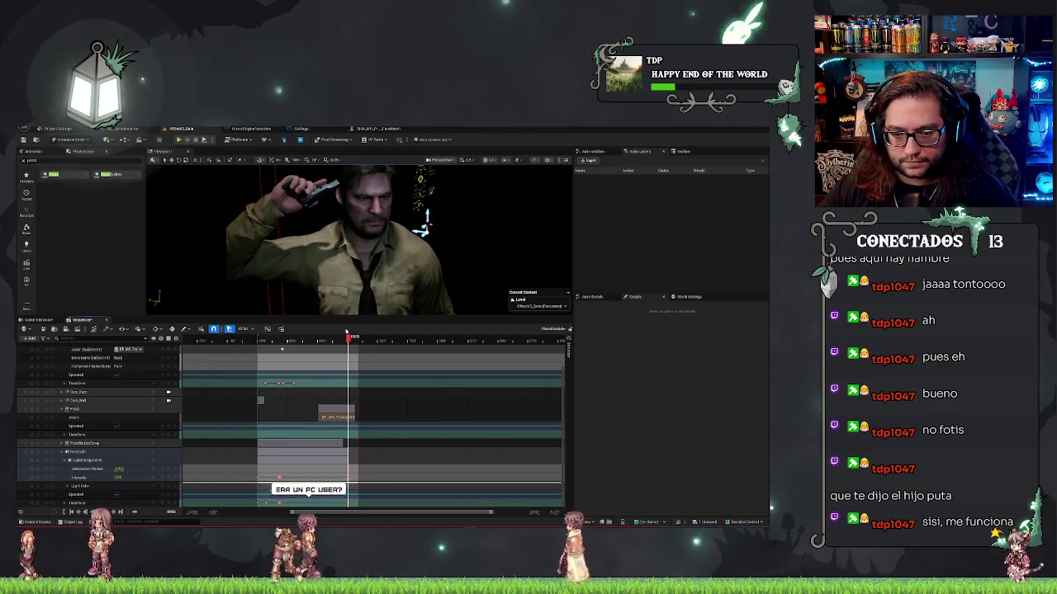
left_click_drag(347, 332, 352, 337)
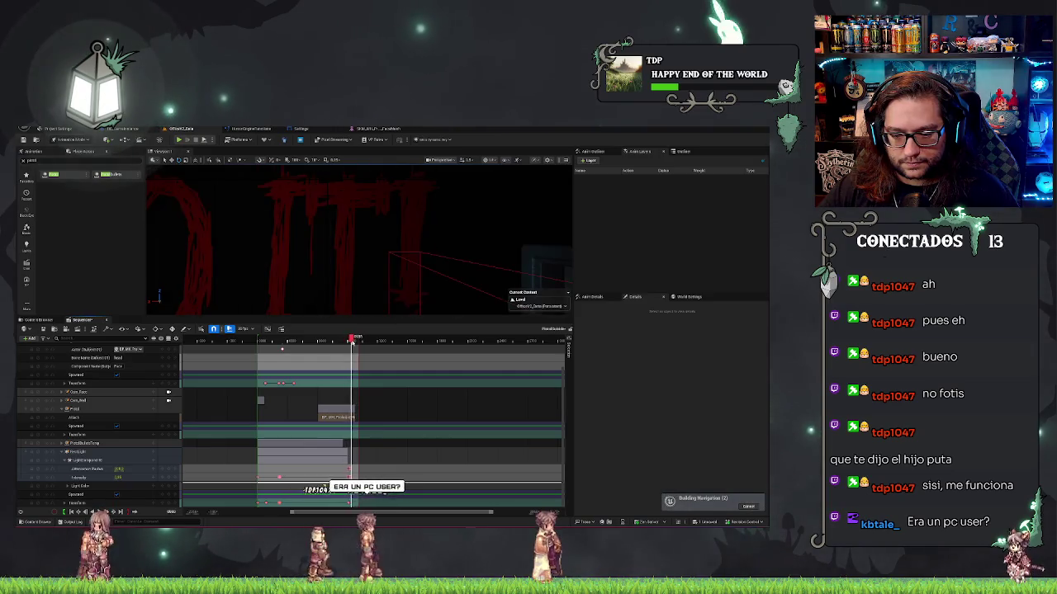
Scrub back to the gun-to-head shot, play it, and scroll up to Camera Cuts
scroll(355, 338, "up", 2)
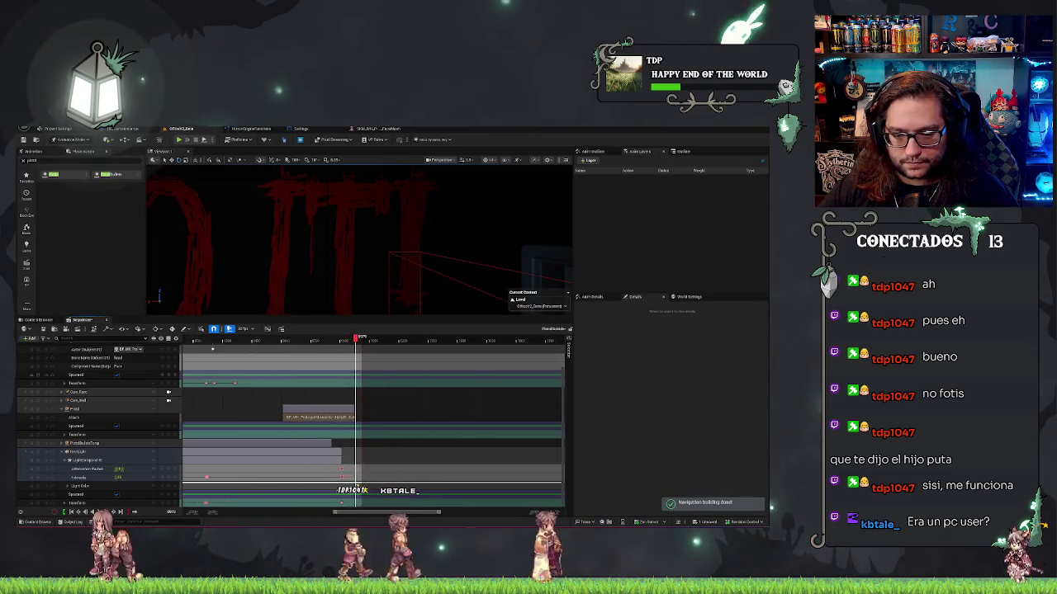
scroll(356, 338, "up", 2)
left_click_drag(356, 337, 325, 337)
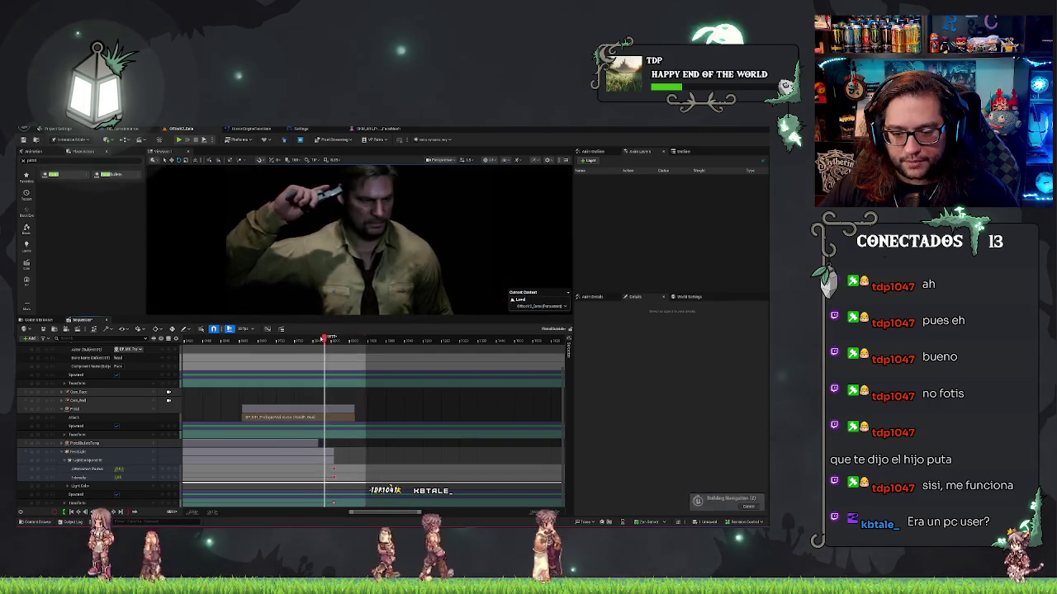
key("space")
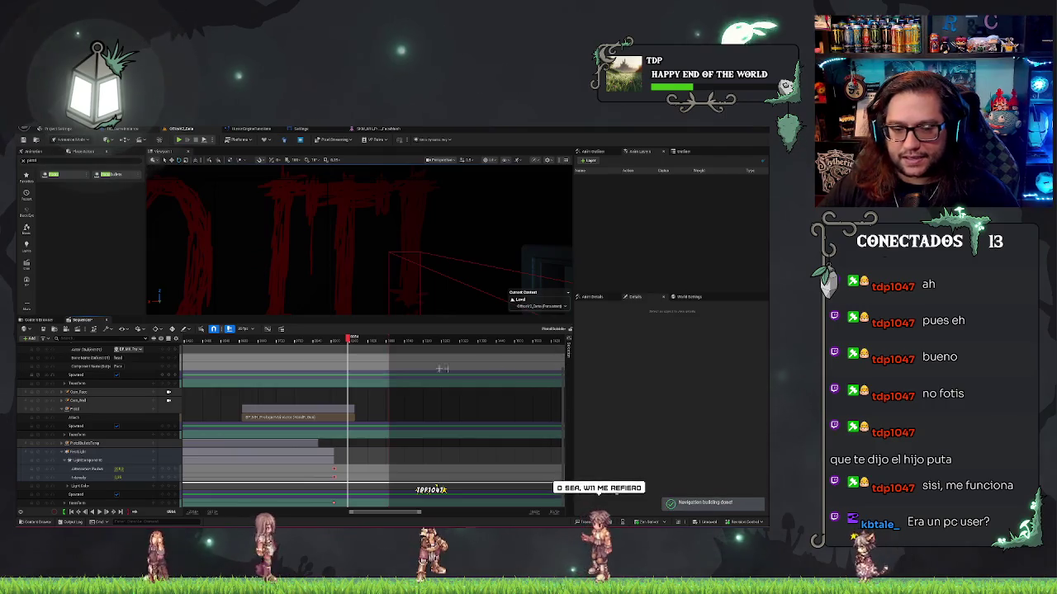
scroll(60, 384, "up", 2)
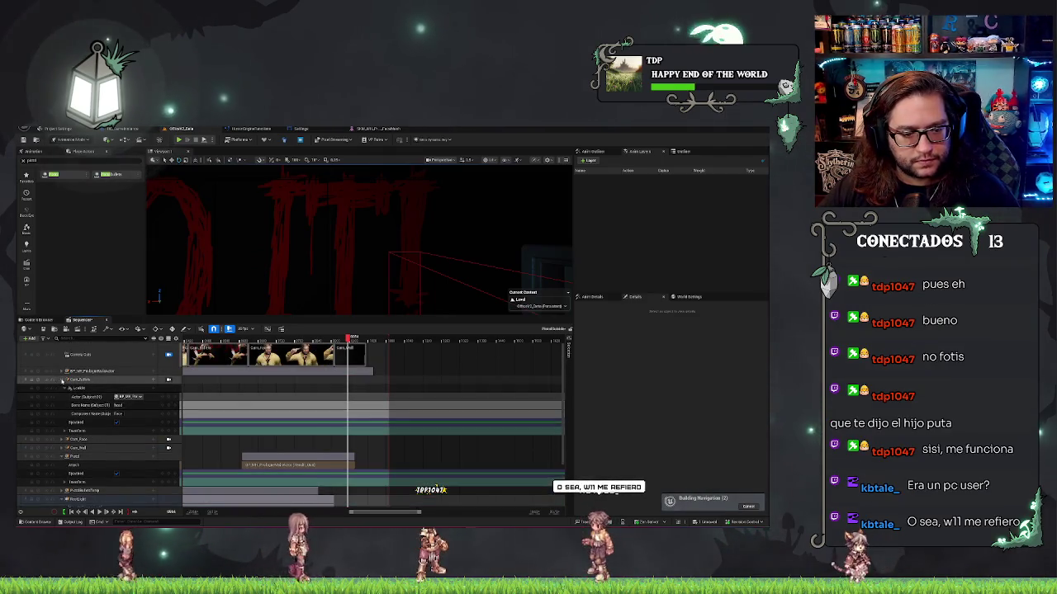
Collapse the Cam_Actor track and drag the splitter down to enlarge the viewport
left_click(62, 380)
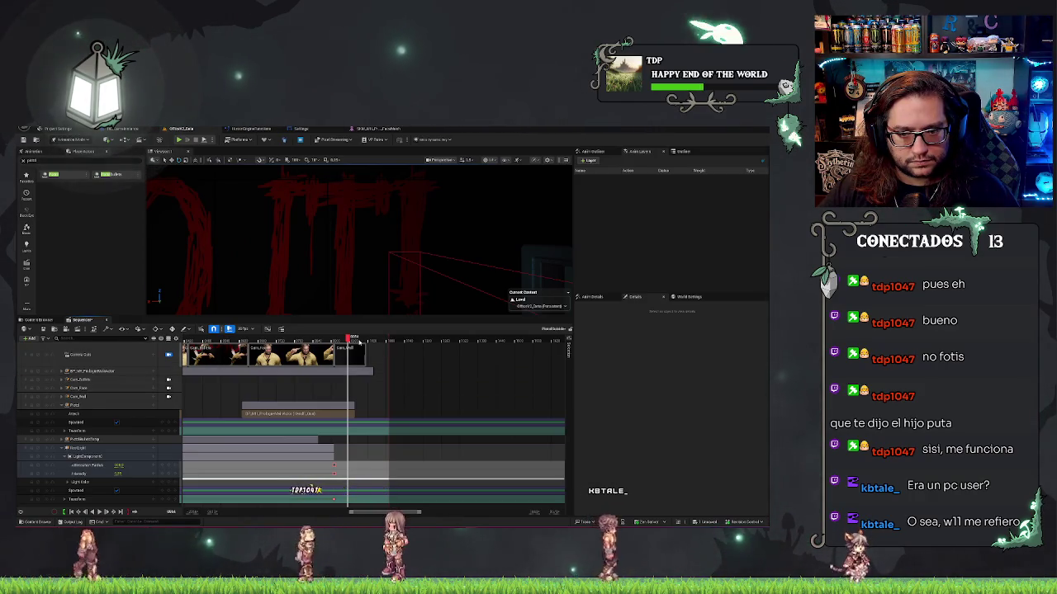
mouse_move(392, 315)
left_mouse_down()
mouse_move(390, 396)
mouse_move(392, 363)
left_mouse_up()
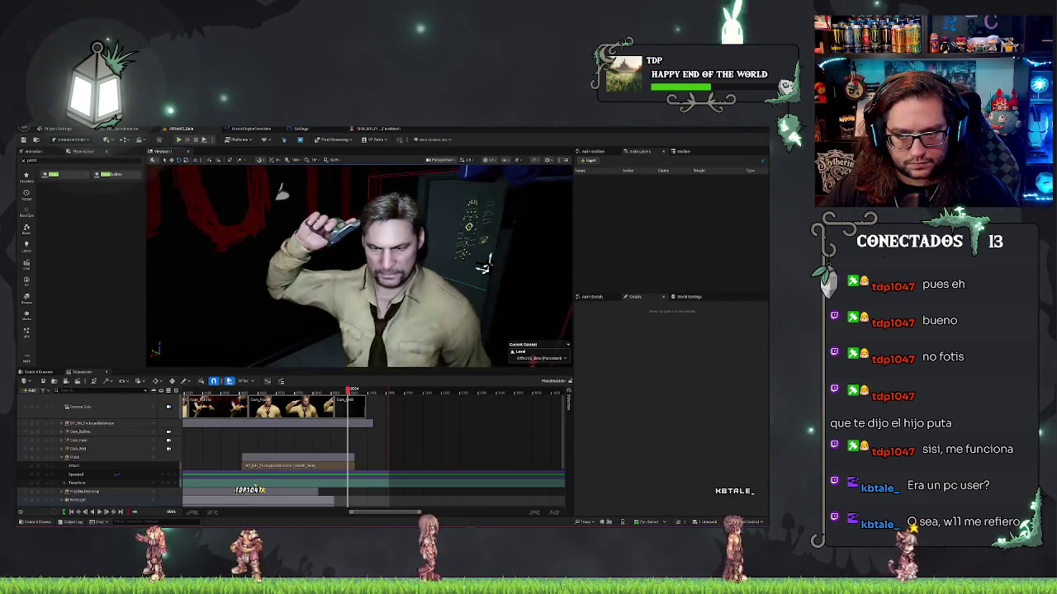
Select Cam_Wall, expand its track to show Transform, and scrub to frame 1084
left_click(376, 281)
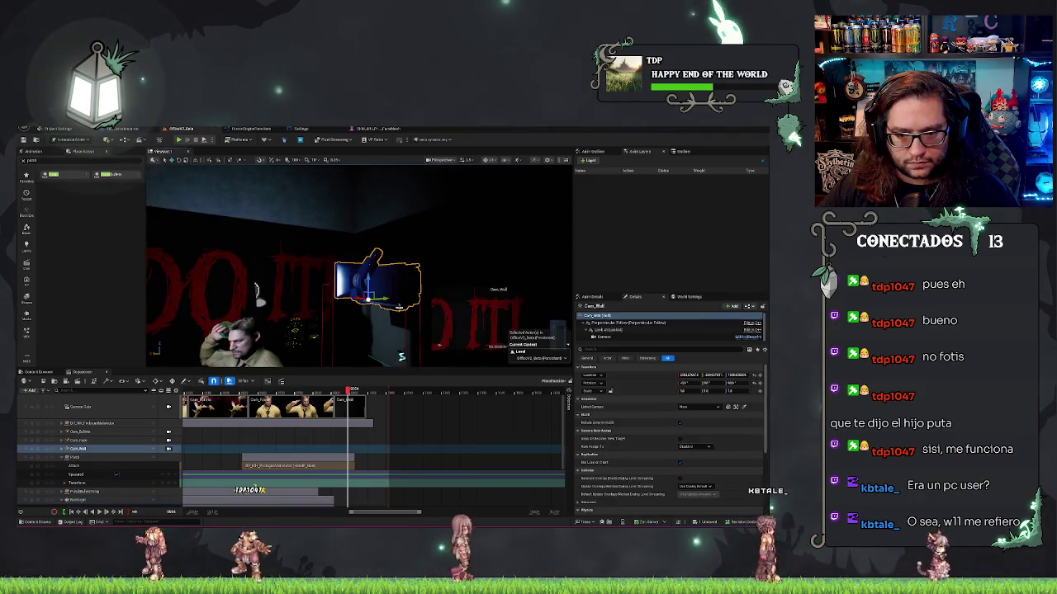
key("Left")
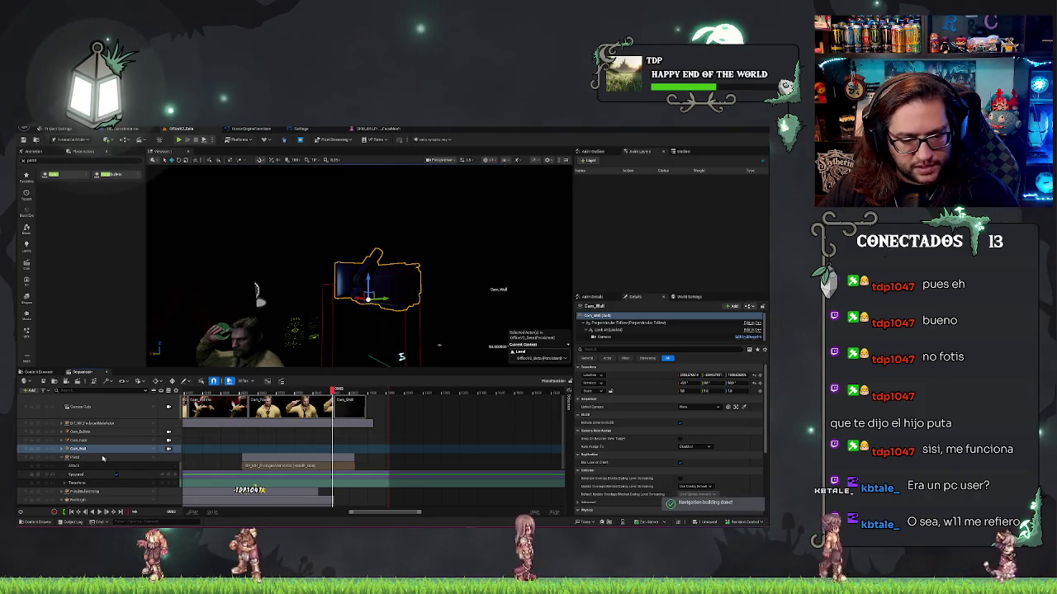
left_click(59, 448)
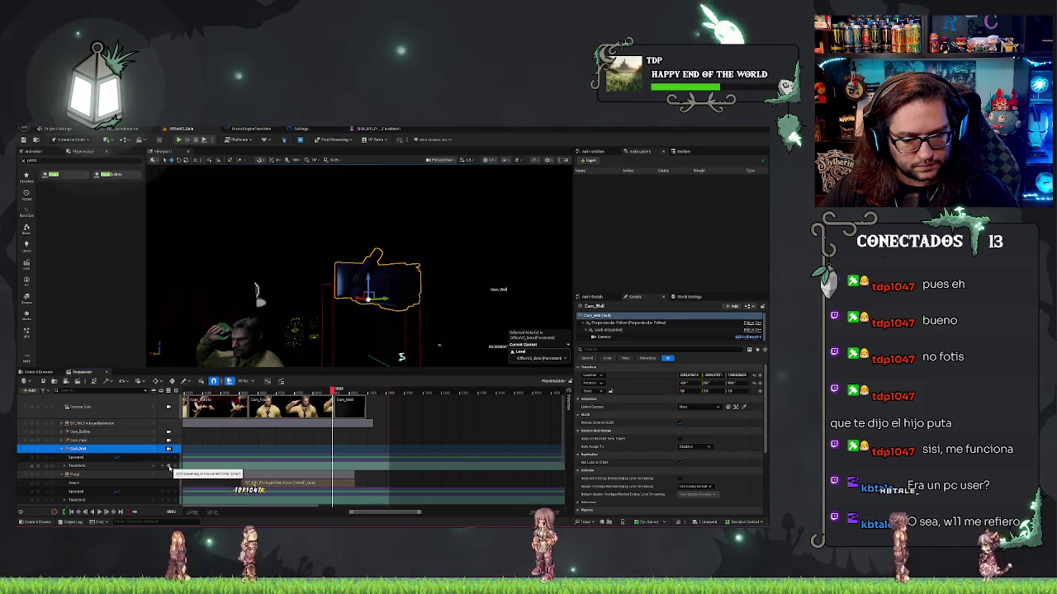
left_click(339, 391)
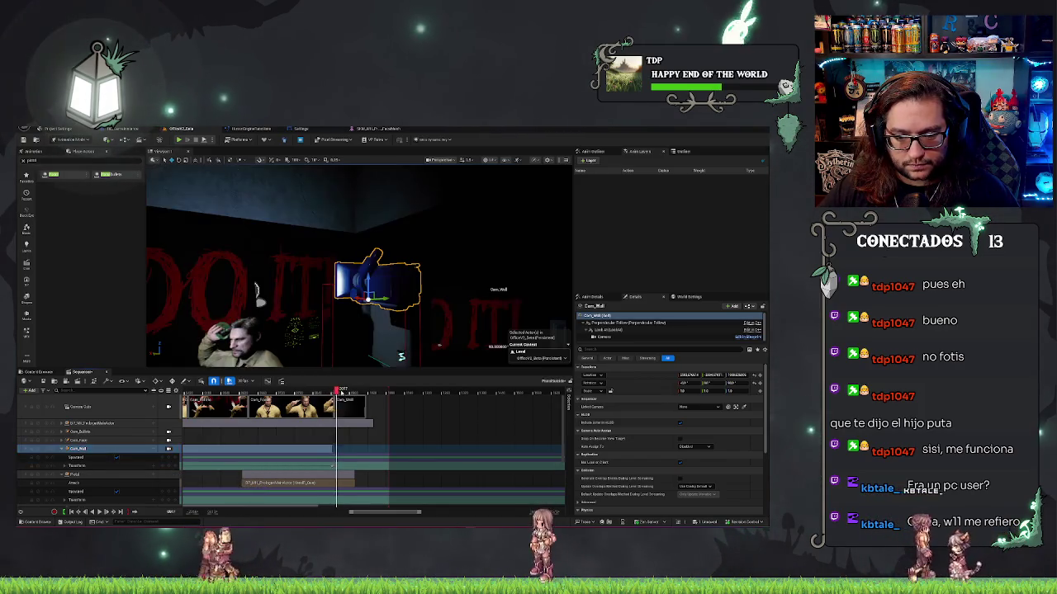
left_click_drag(357, 395, 364, 391)
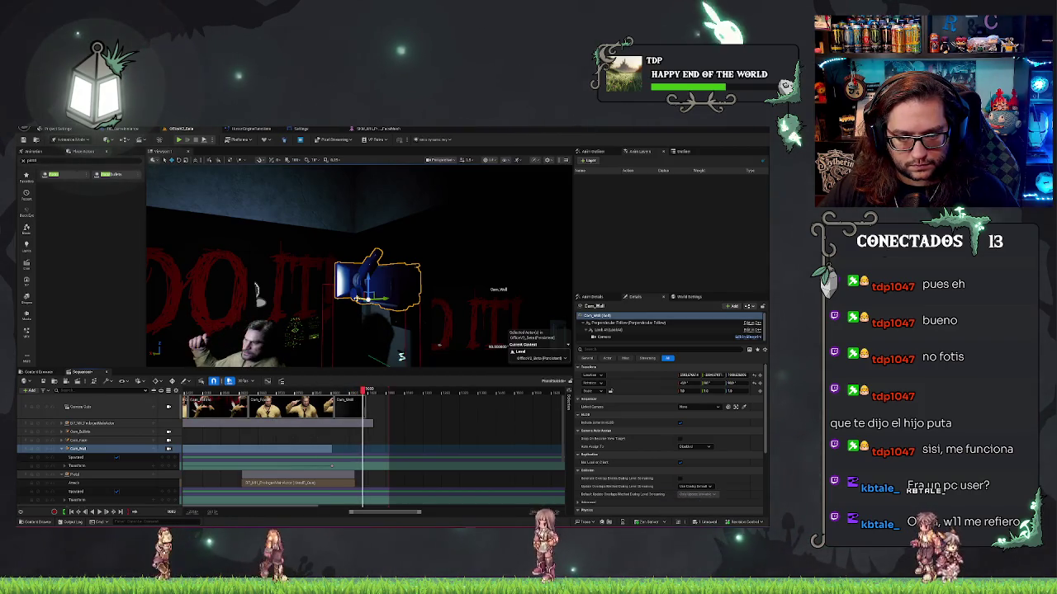
left_click_drag(363, 391, 361, 390)
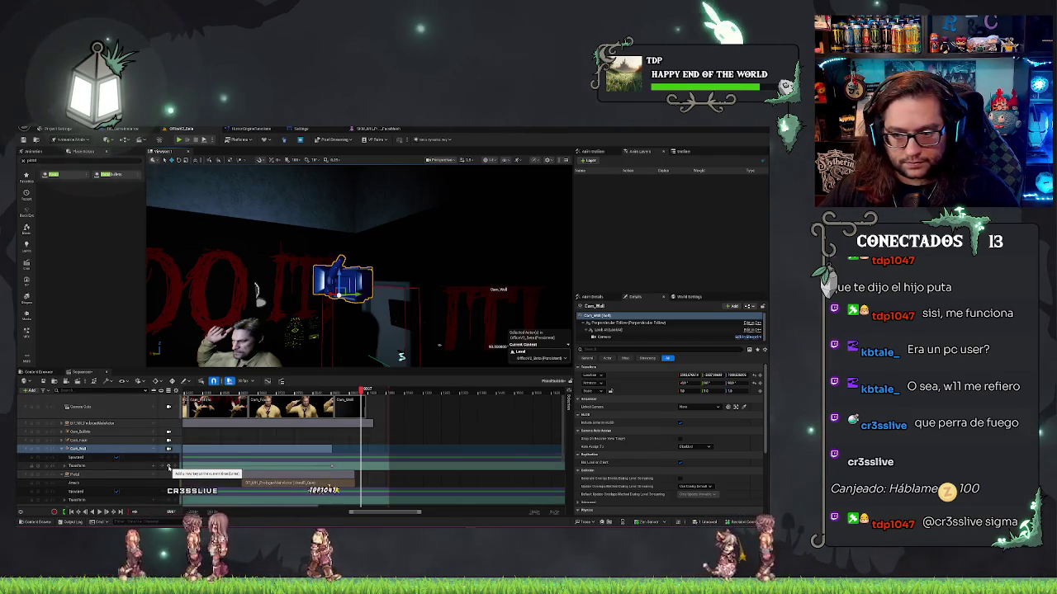
Key the Cam_Wall Transform, replay the shot, add a second key, and scrub back
left_click(99, 448)
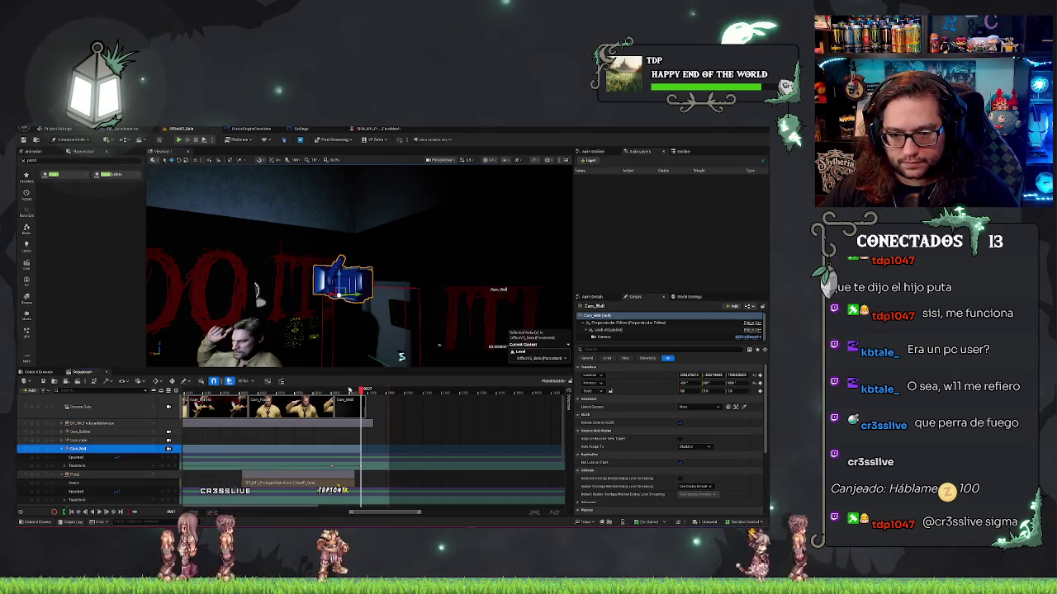
left_click(328, 388)
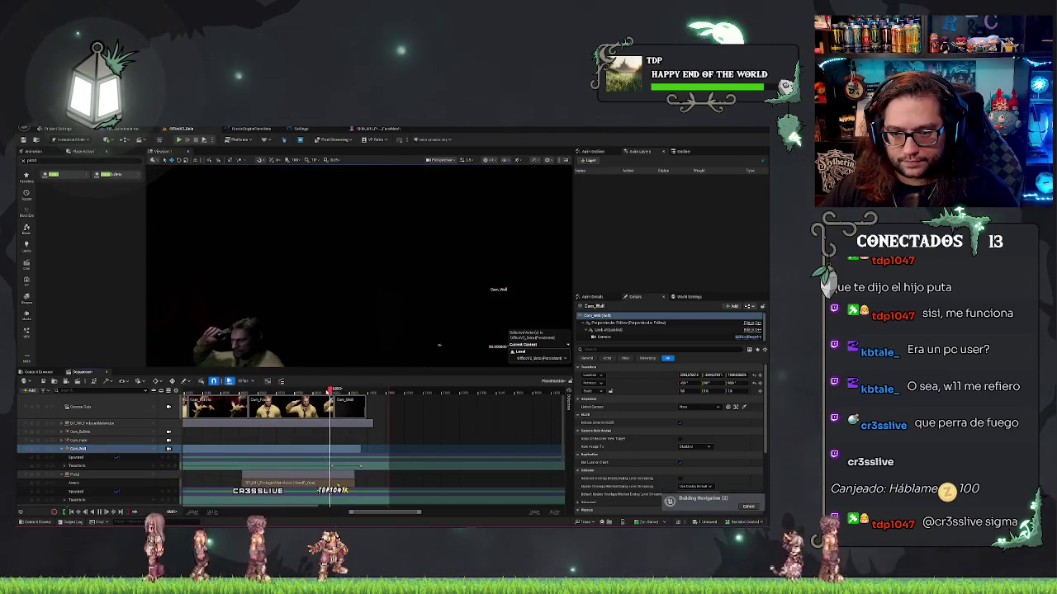
key("space")
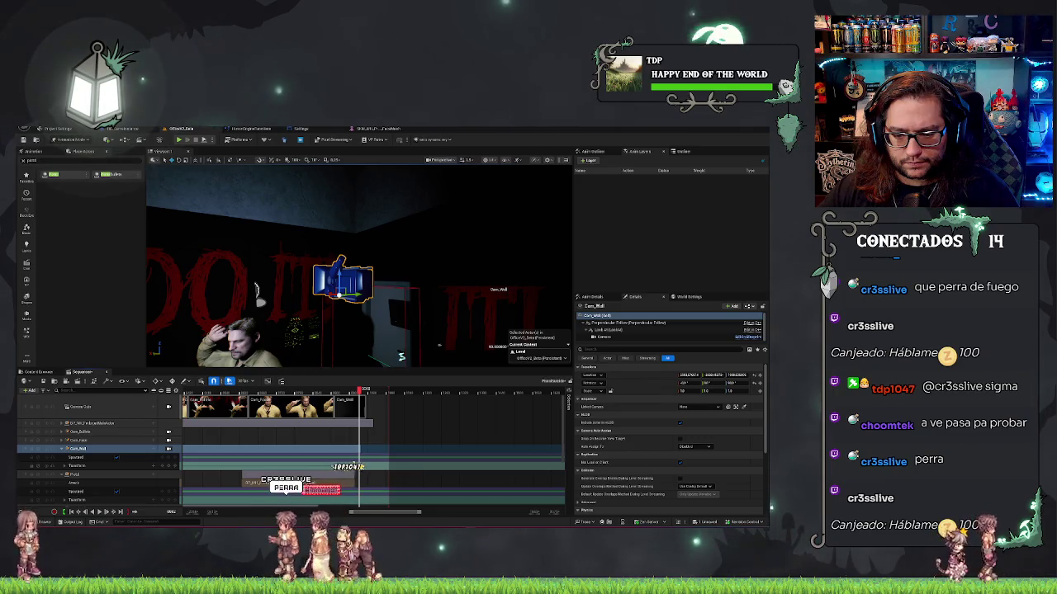
key("space")
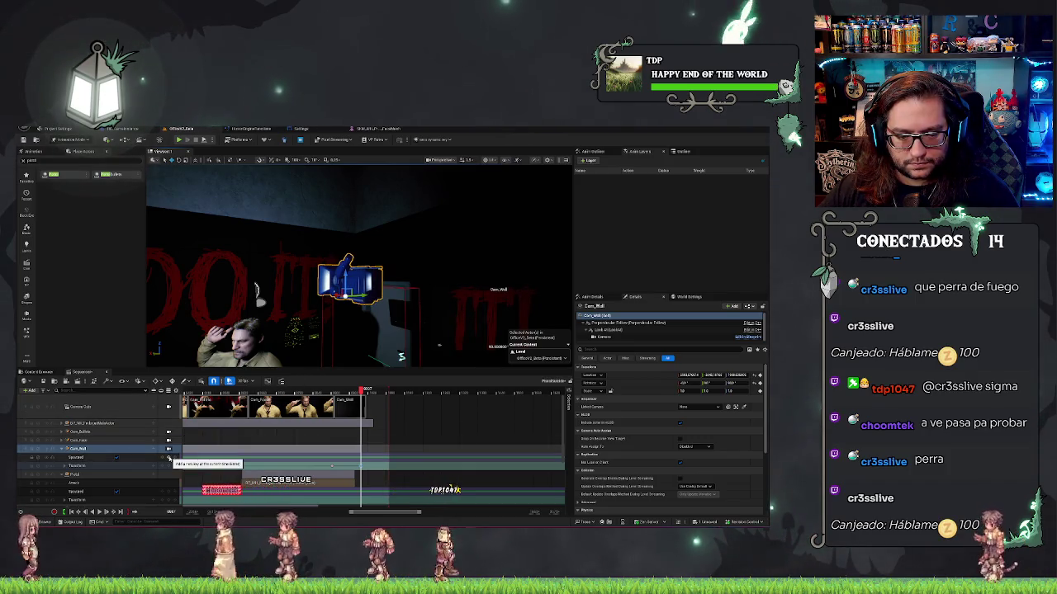
left_click(165, 449)
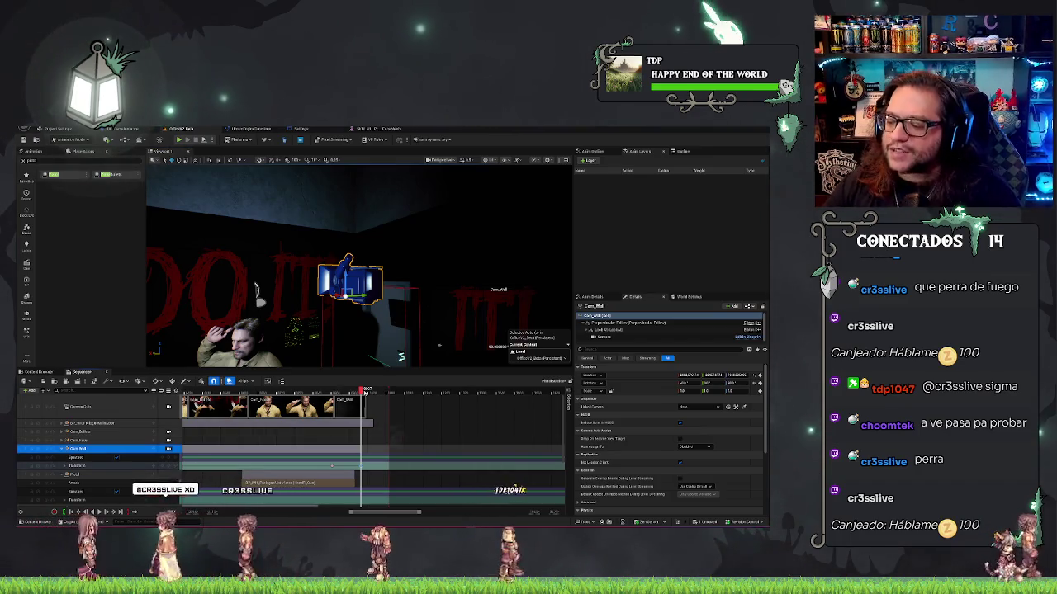
mouse_move(363, 392)
left_mouse_down()
mouse_move(332, 393)
mouse_move(369, 391)
left_mouse_up()
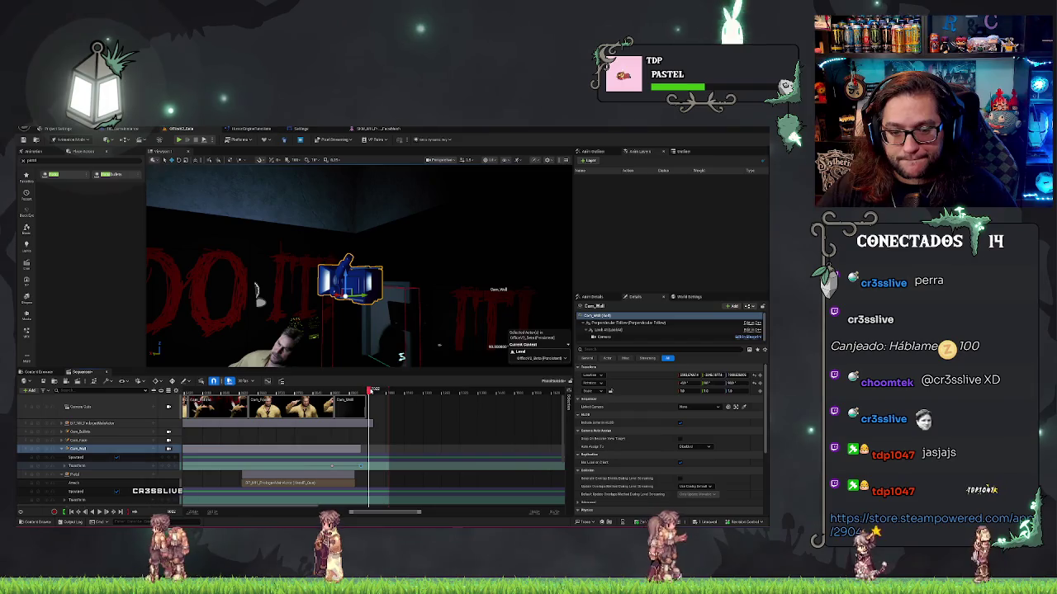
key("space")
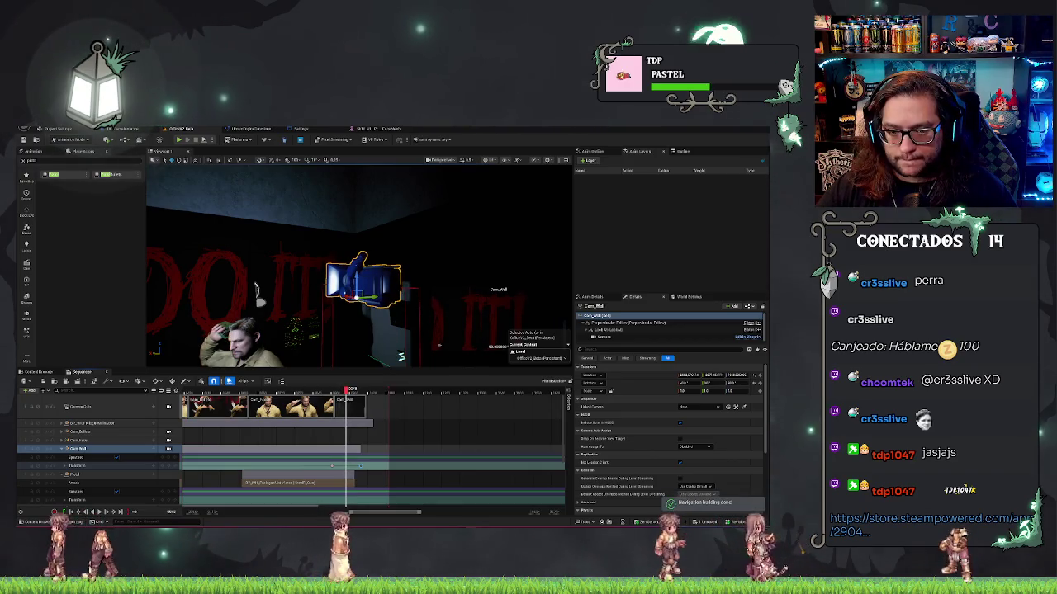
scroll(566, 407, "down", 1)
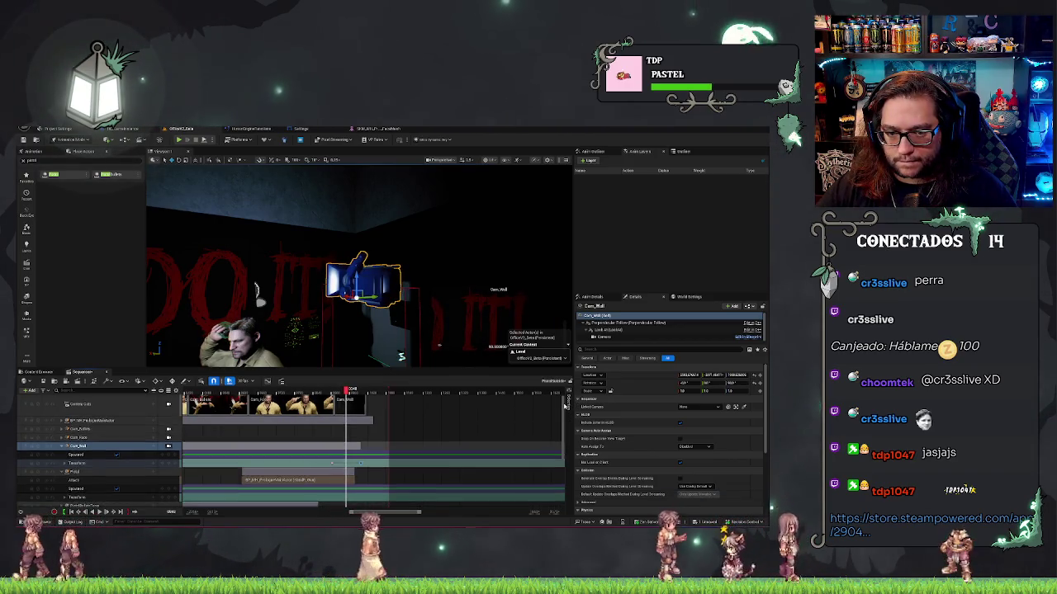
scroll(566, 406, "down", 1)
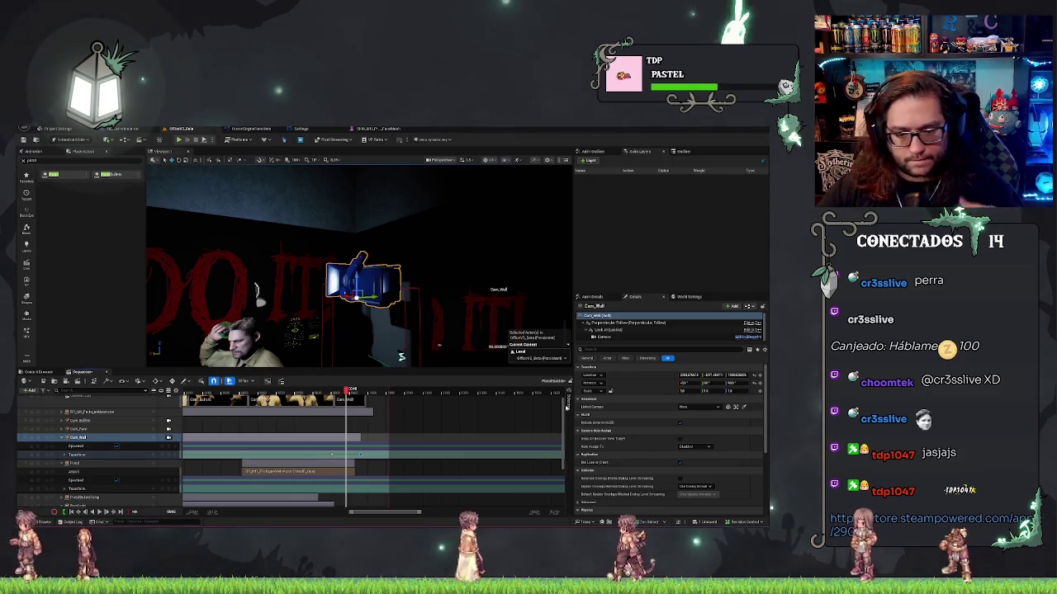
scroll(566, 404, "up", 2)
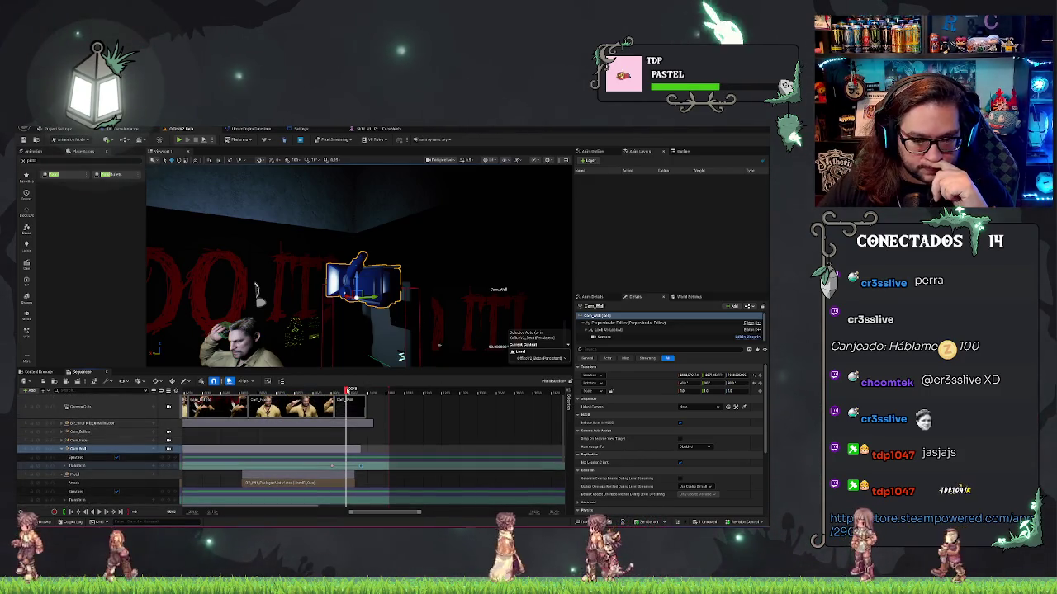
key("Right")
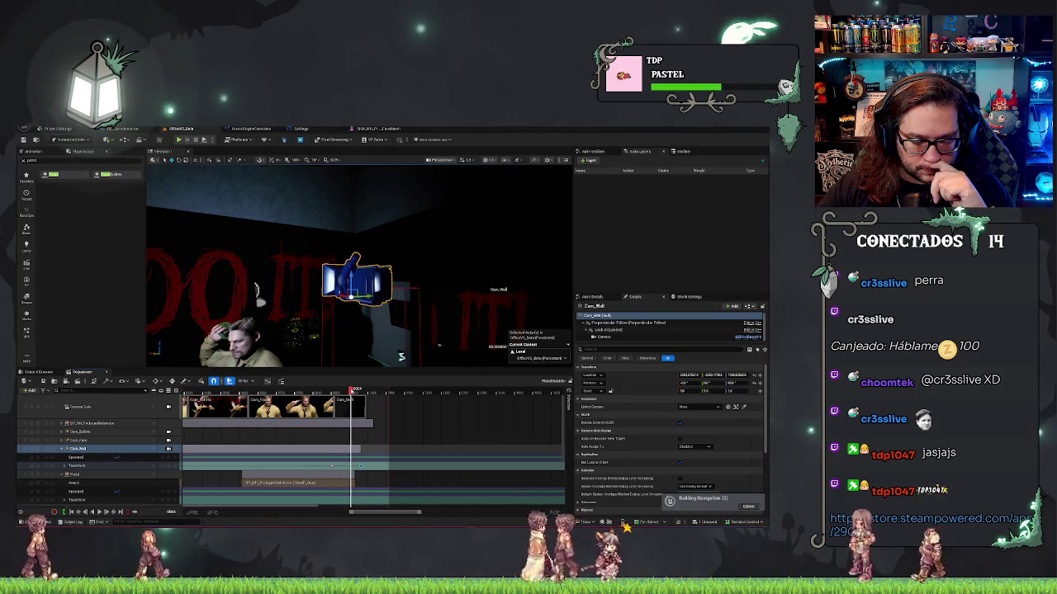
left_click(310, 391)
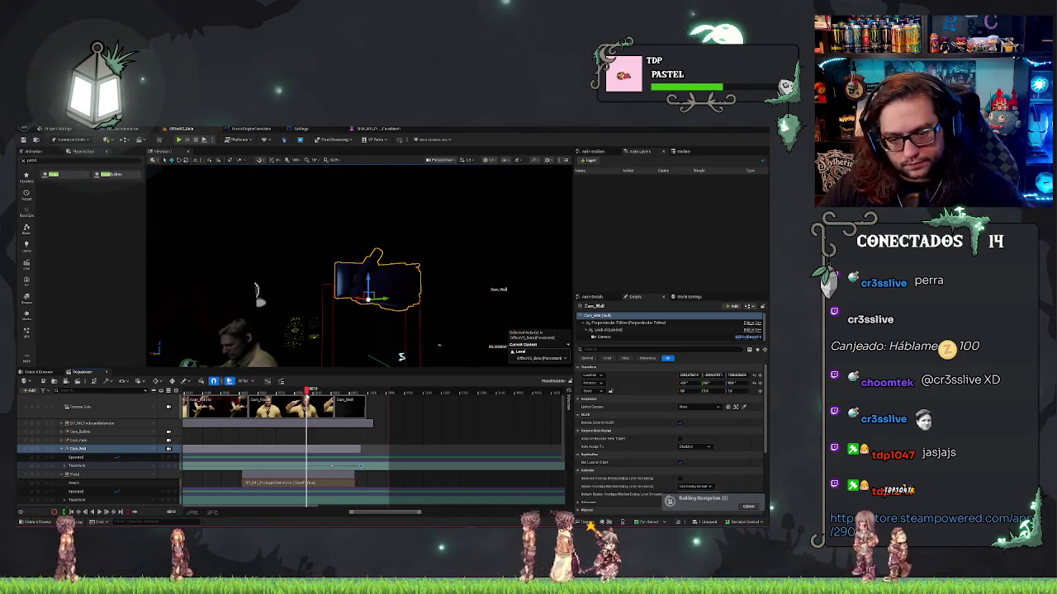
left_click(384, 390)
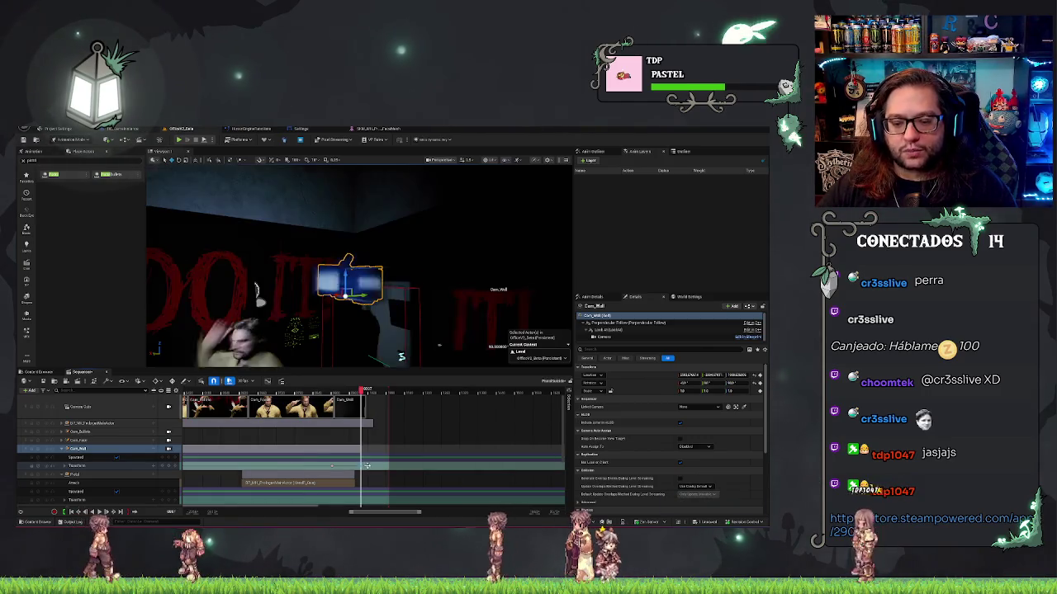
left_click_drag(384, 466, 381, 467)
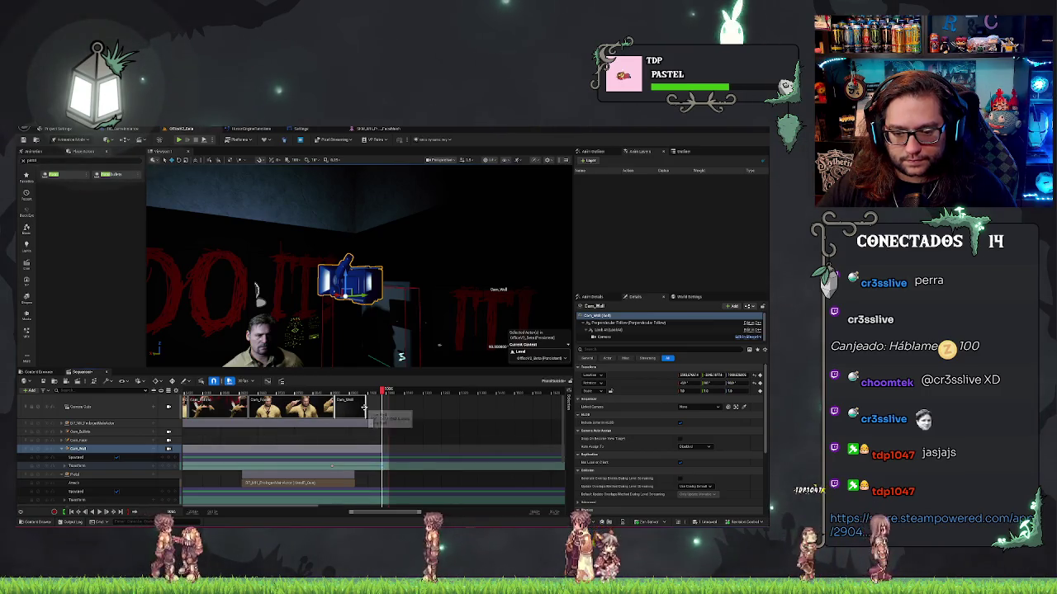
left_click(367, 411)
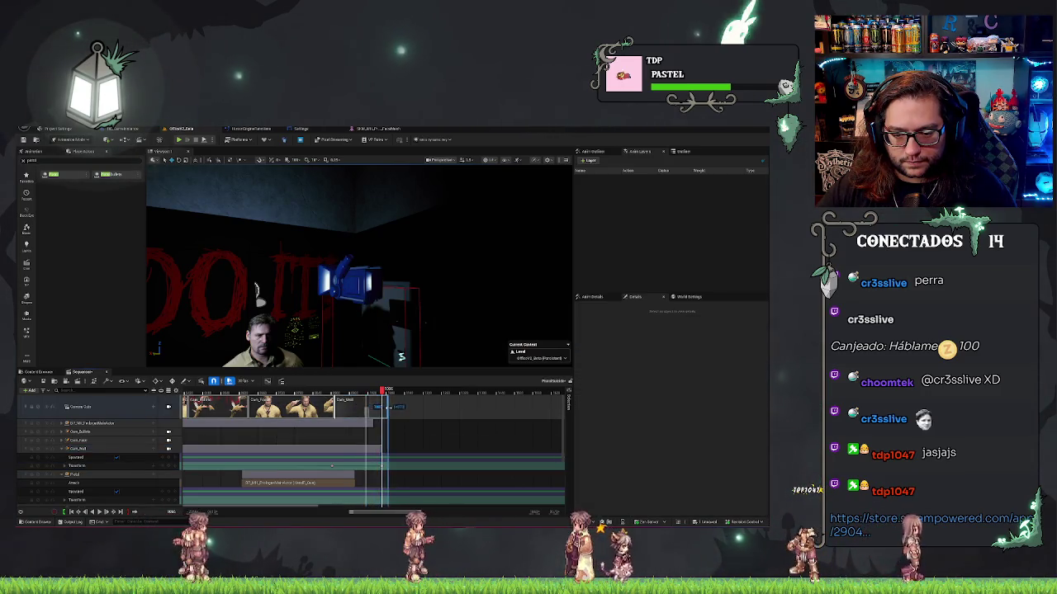
left_click(328, 391)
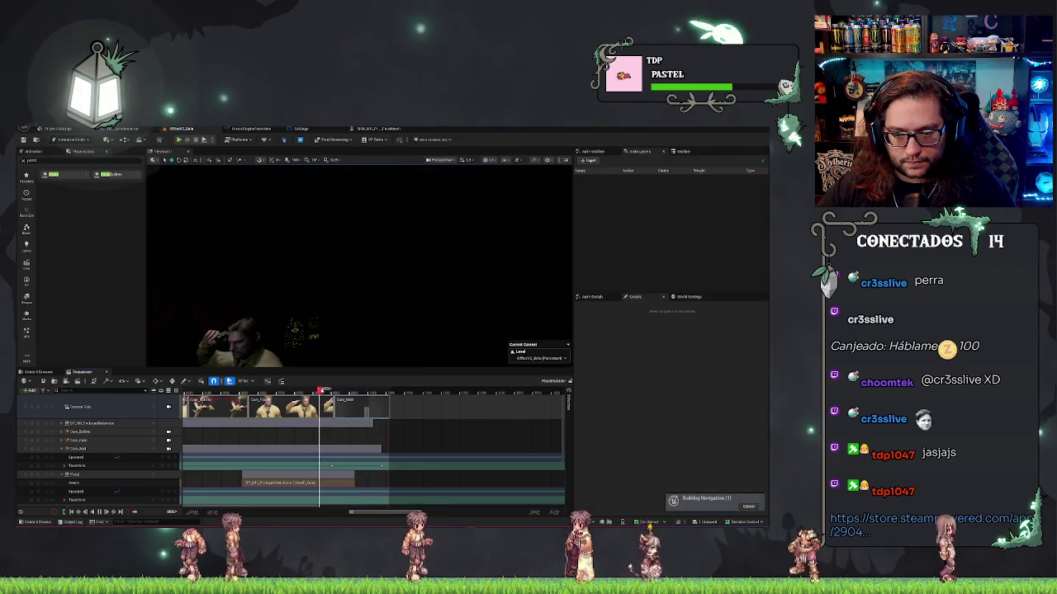
left_click_drag(323, 390, 345, 385)
left_click(401, 356)
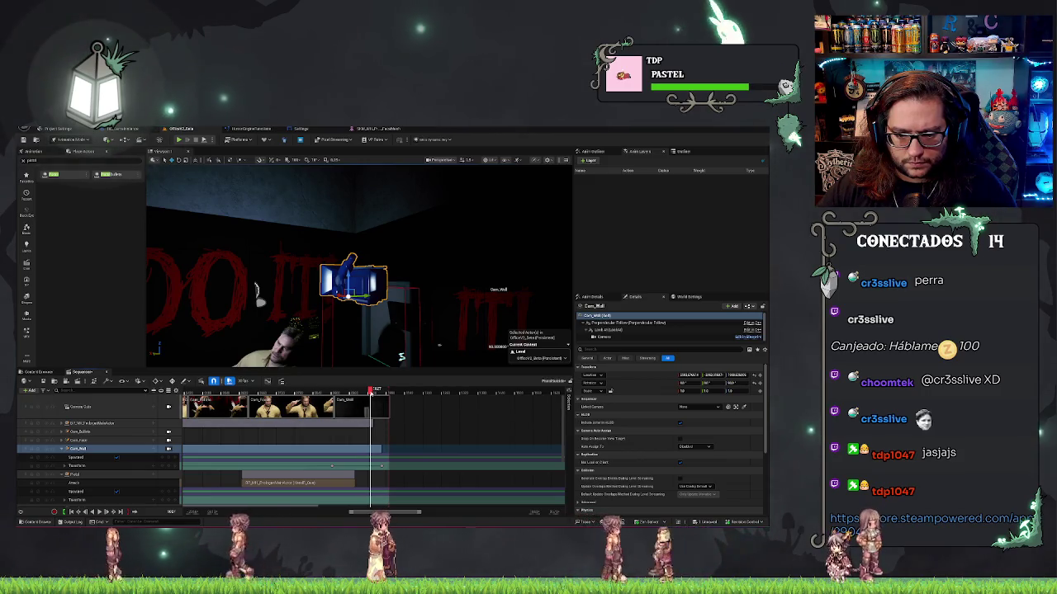
key("space")
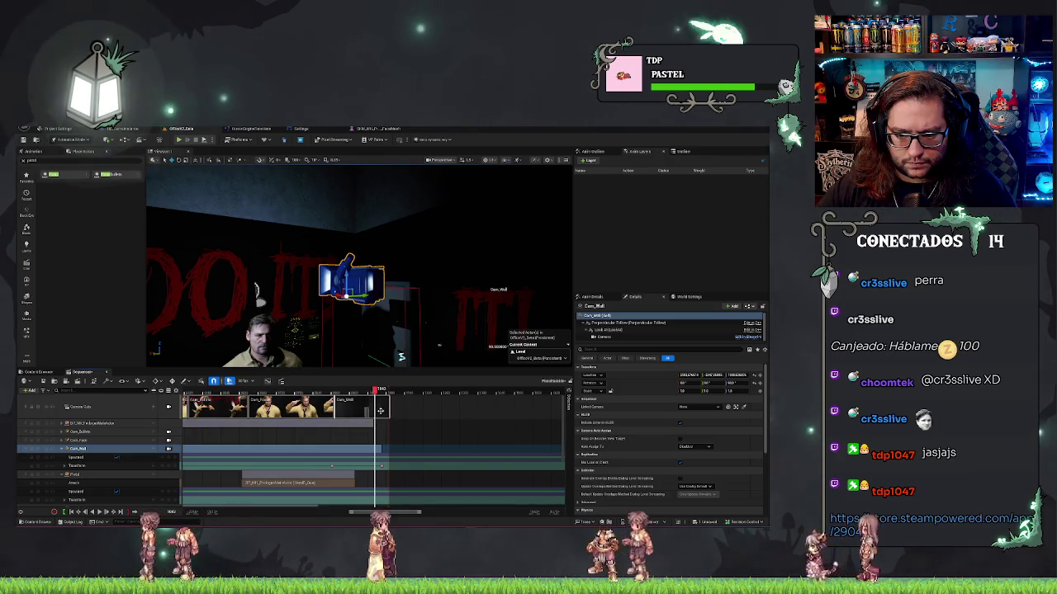
left_click(383, 467)
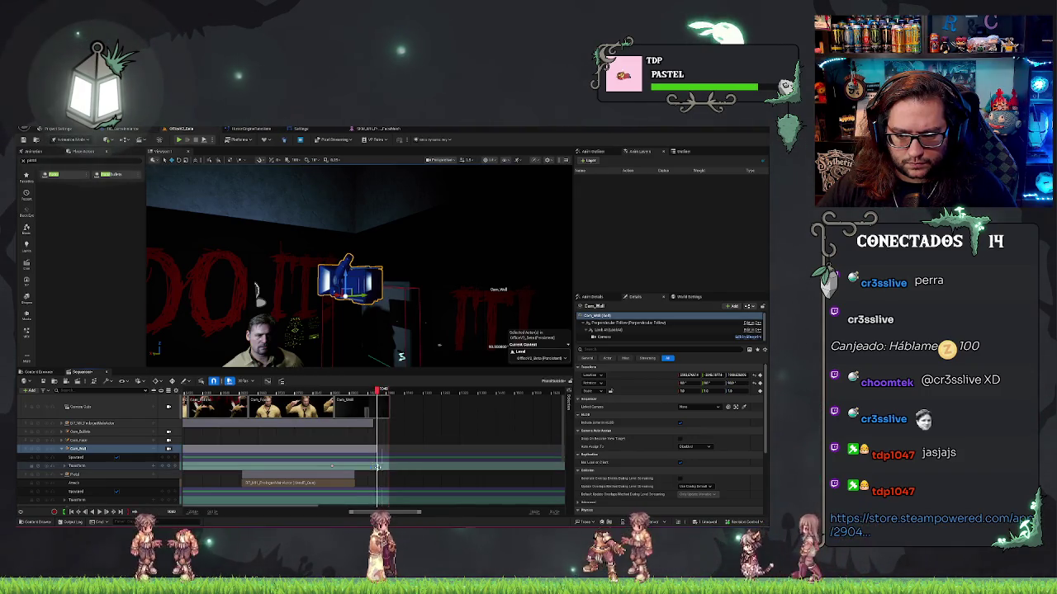
left_click_drag(360, 392, 343, 390)
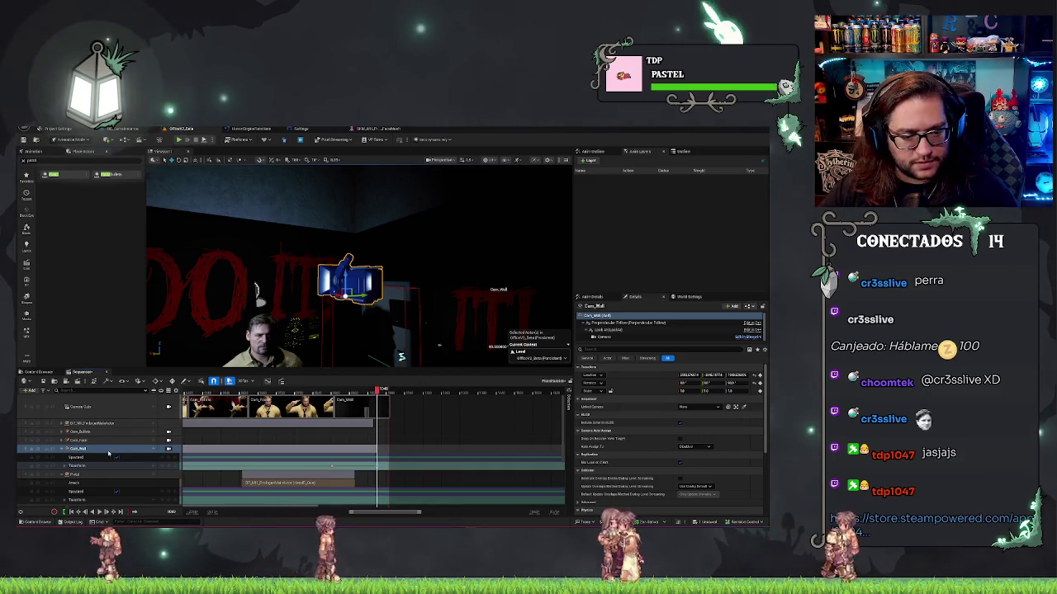
Collapse Pistol and add a lower point-light Intensity key at the current frame
left_click(65, 475)
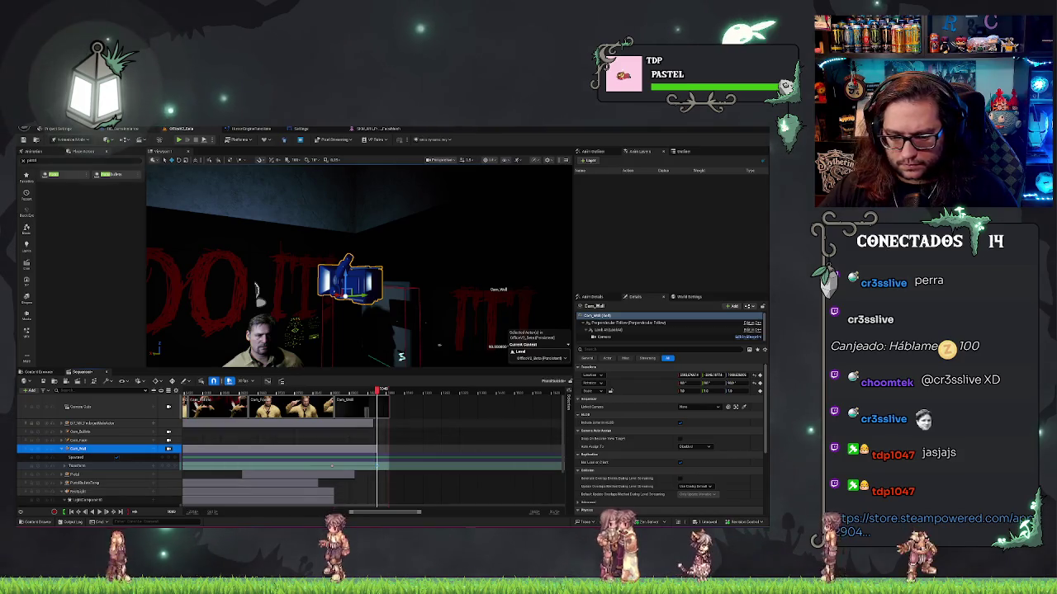
scroll(564, 416, "down", 3)
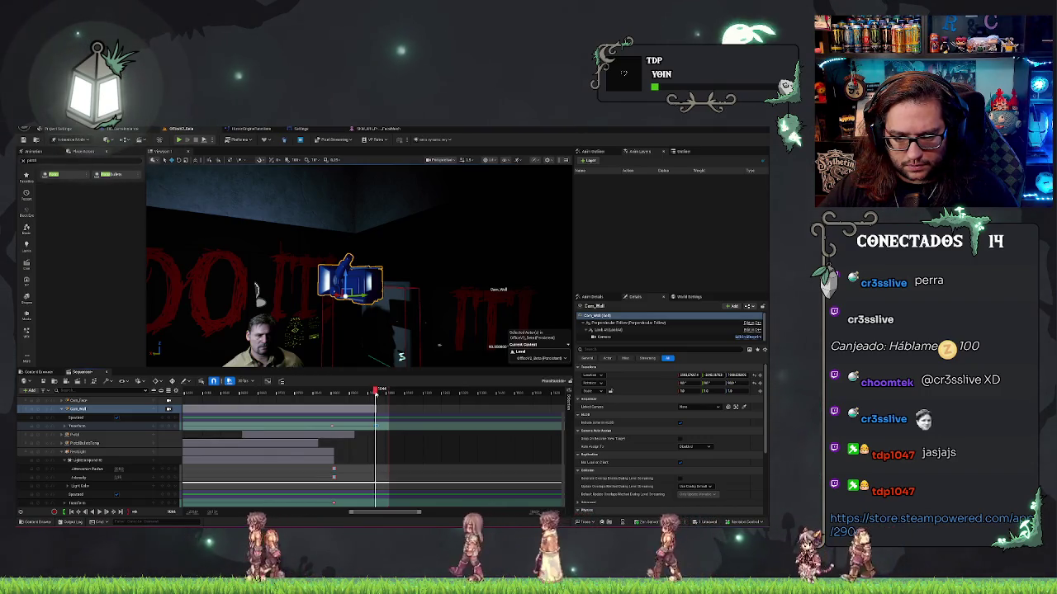
left_click(173, 477)
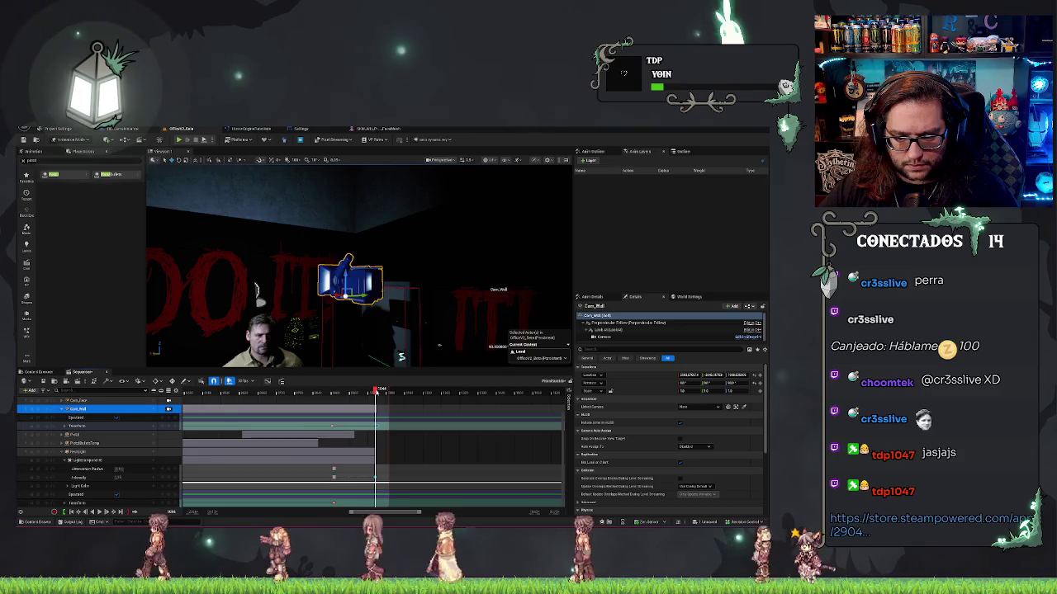
left_click_drag(376, 391, 377, 391)
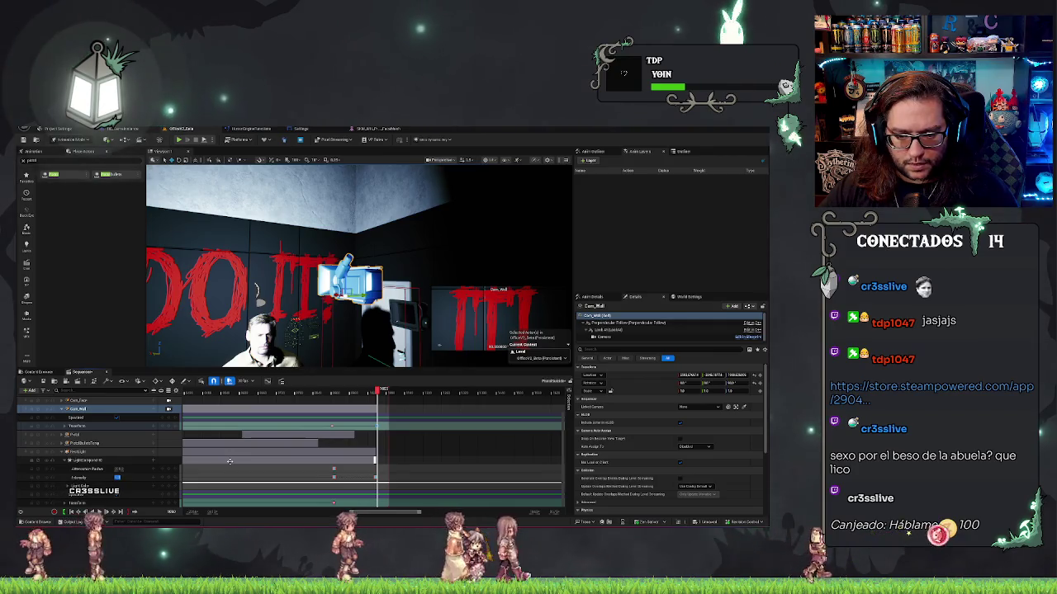
scroll(340, 401, "down", 3)
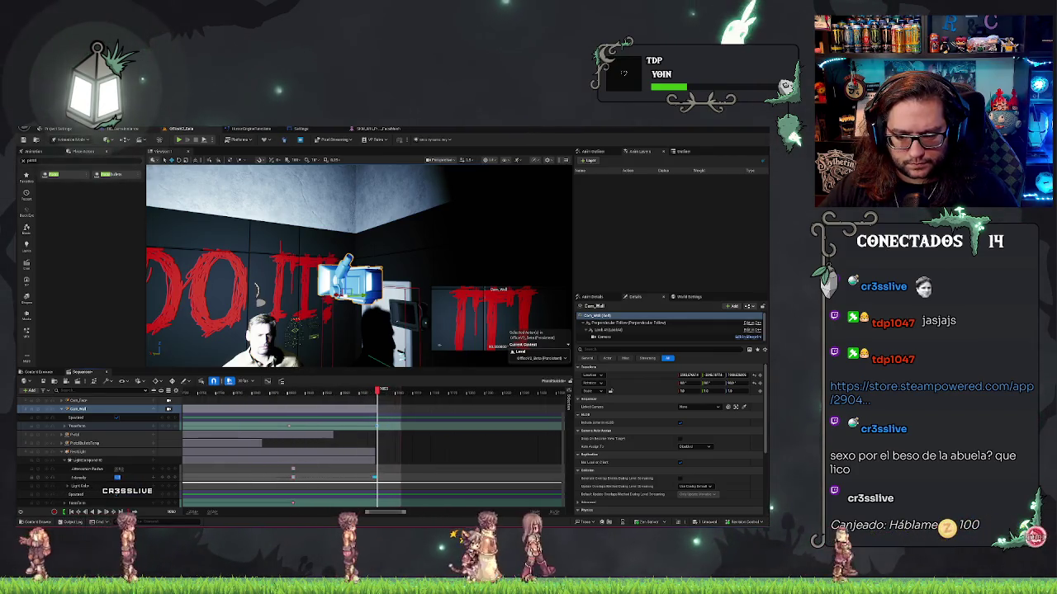
scroll(372, 438, "up", 2)
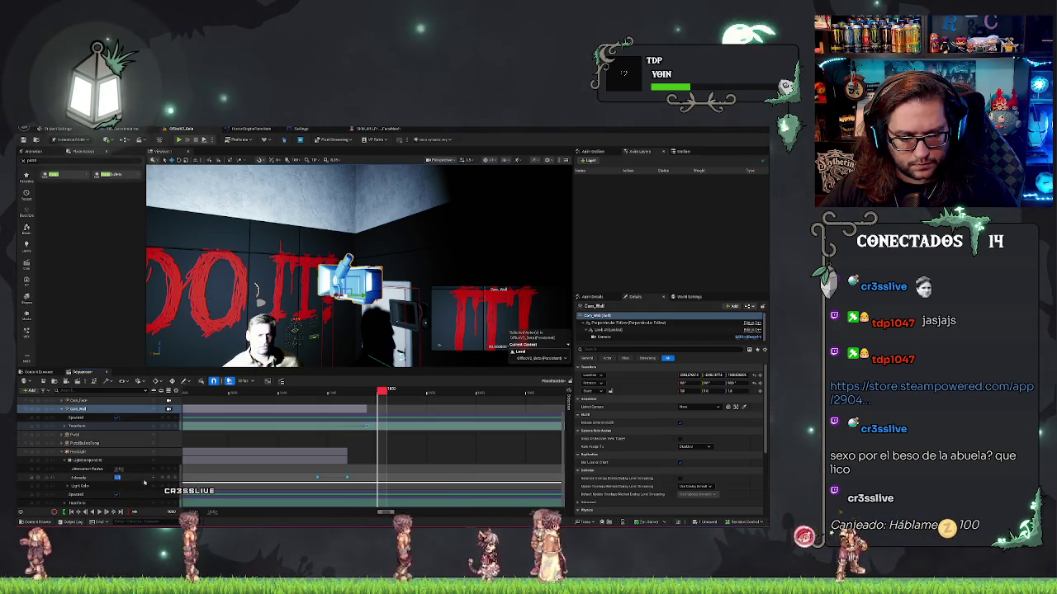
key("Return")
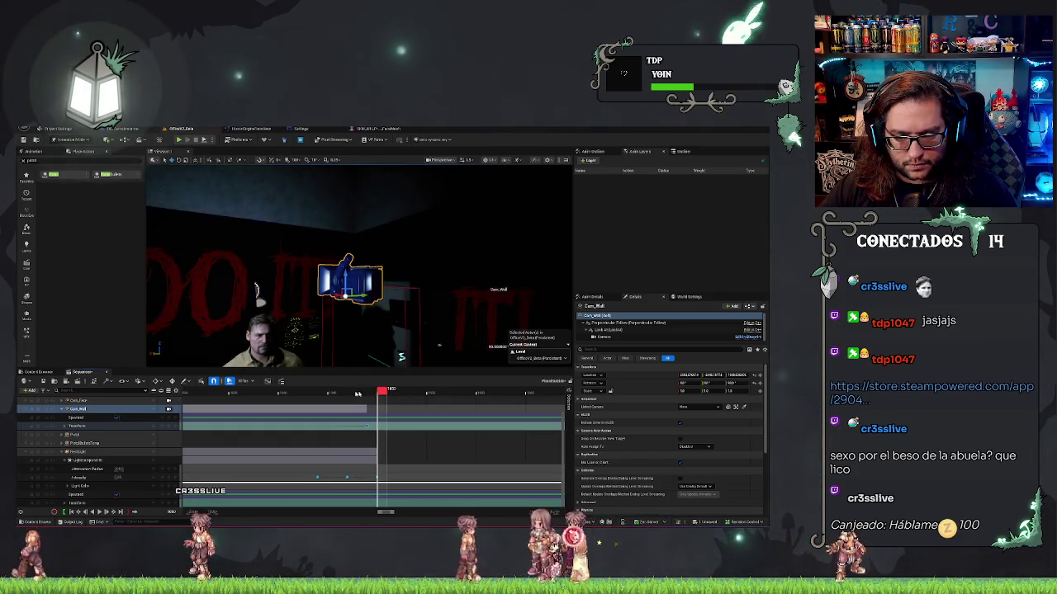
Scrub and play to preview the room going dark, then exit the camera view and deselect
mouse_move(334, 399)
left_mouse_down()
mouse_move(385, 396)
mouse_move(258, 396)
mouse_move(424, 393)
left_mouse_up()
key("space")
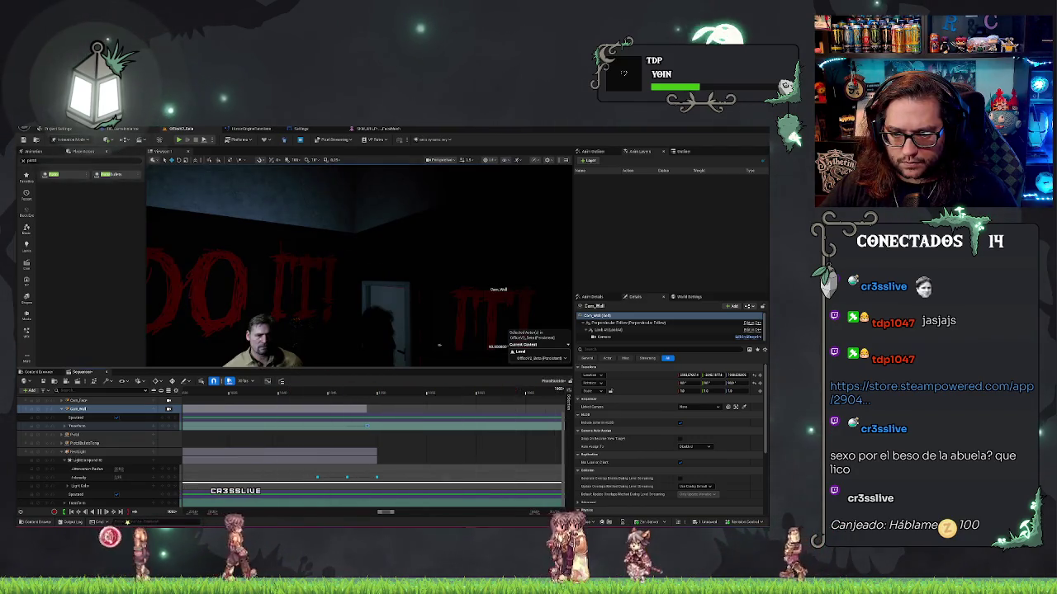
left_click(420, 357)
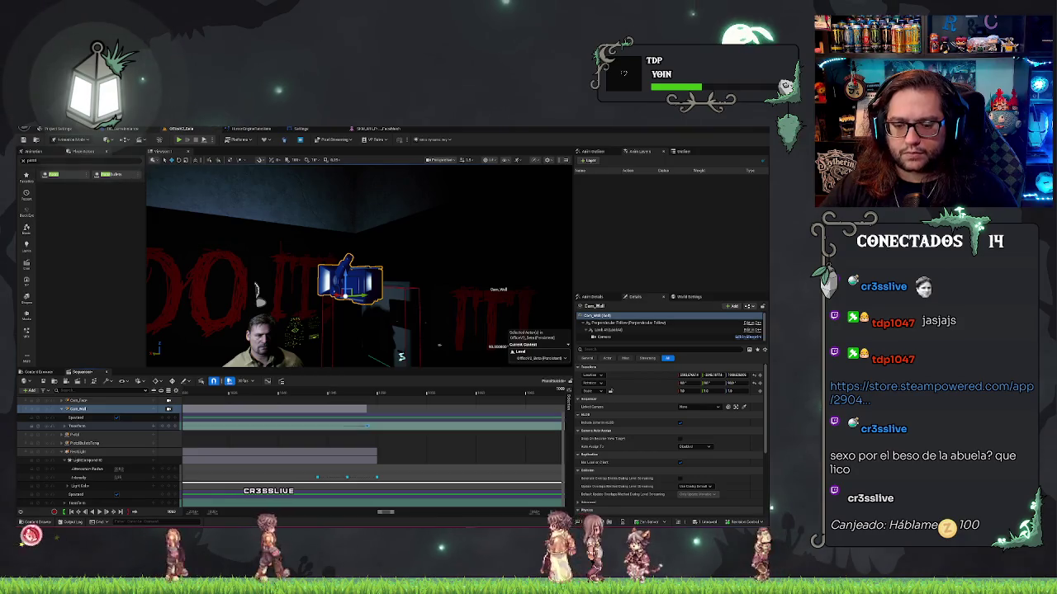
left_click(377, 478)
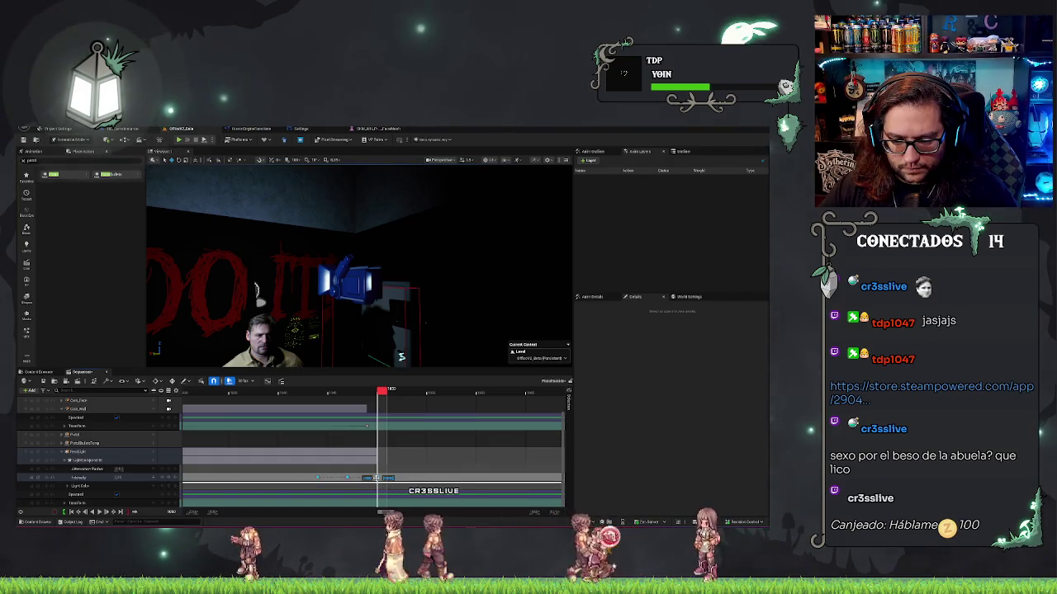
Nudge the Intensity key a few frames earlier and replay the sequence from two points
left_click_drag(374, 478, 372, 478)
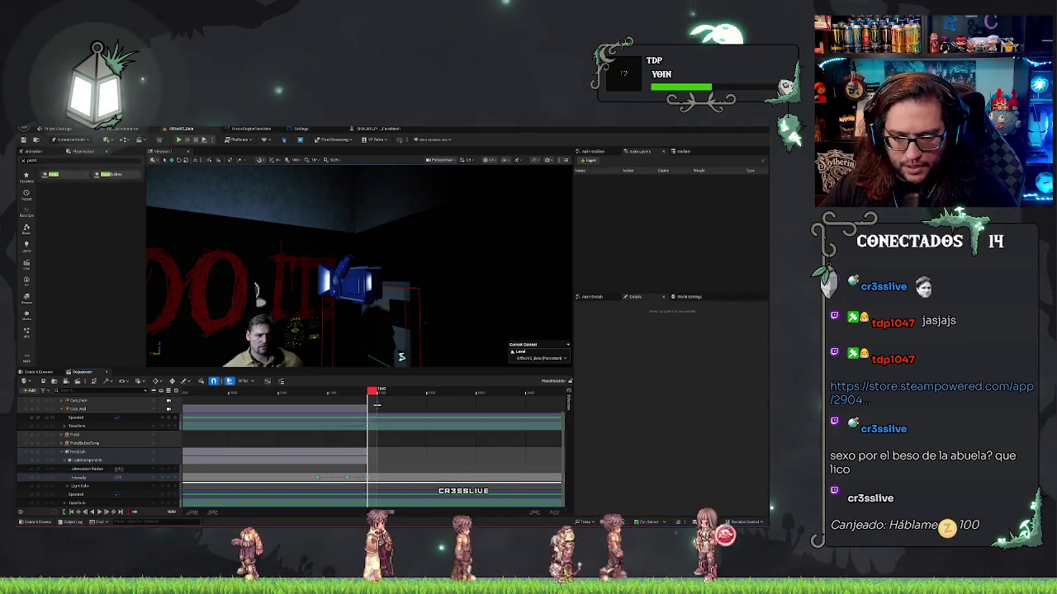
left_click(349, 397)
key("space")
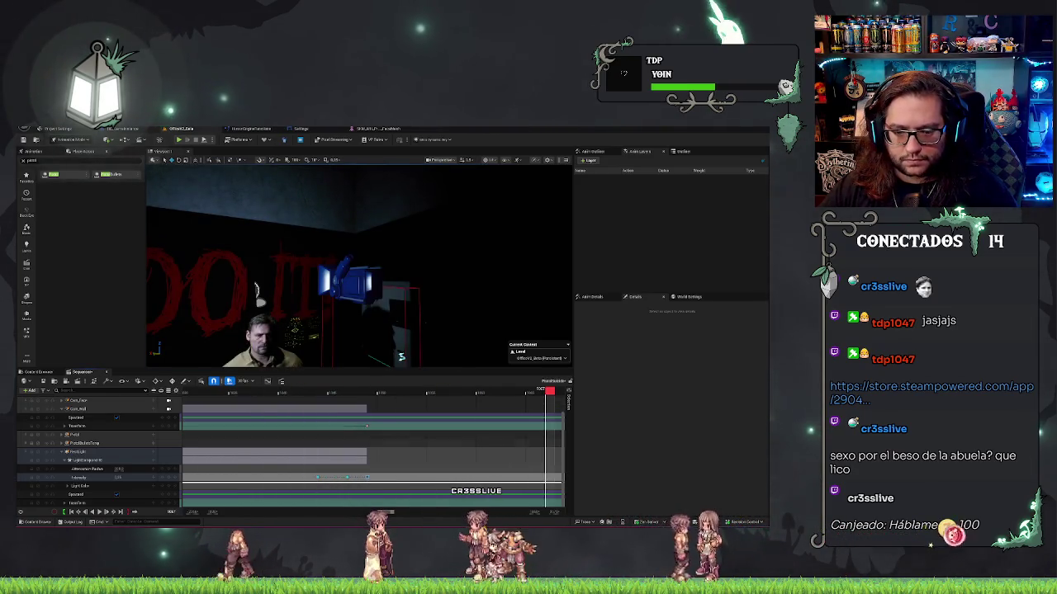
scroll(186, 405, "up", 2, "ctrl")
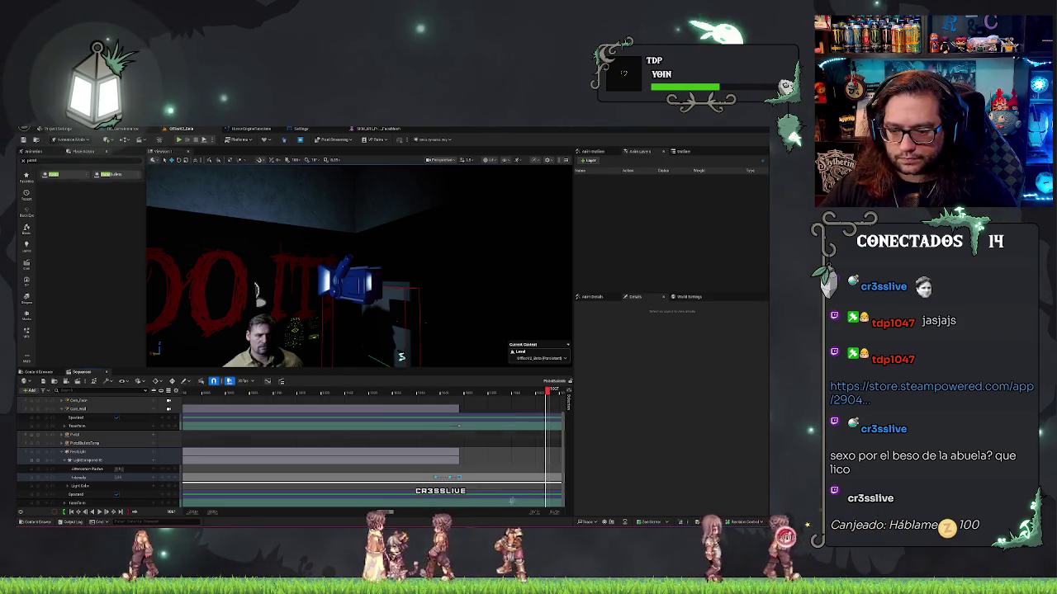
left_click(410, 391)
key("space")
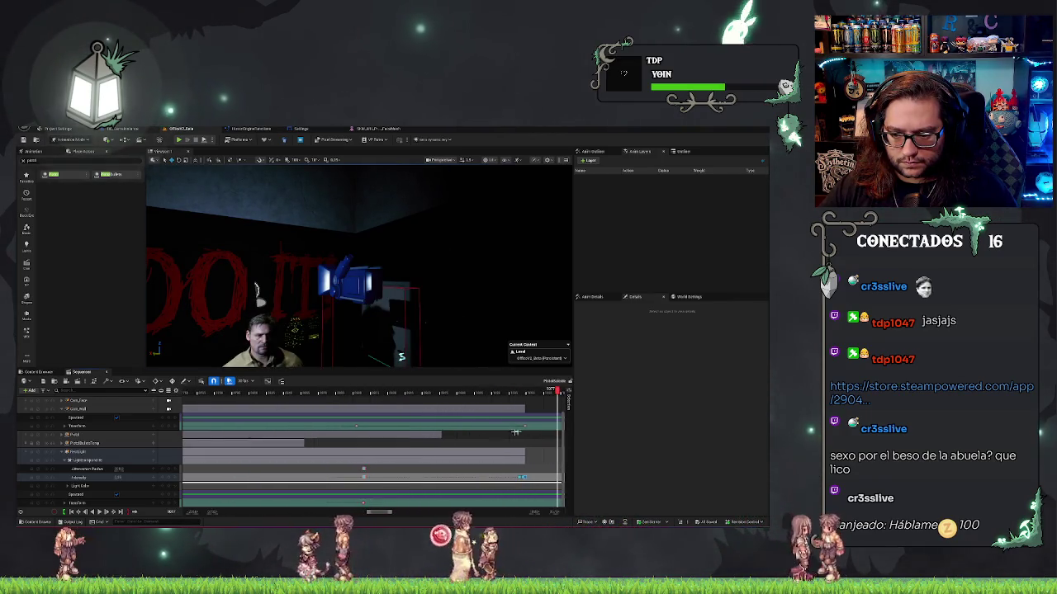
scroll(562, 417, "up", 3)
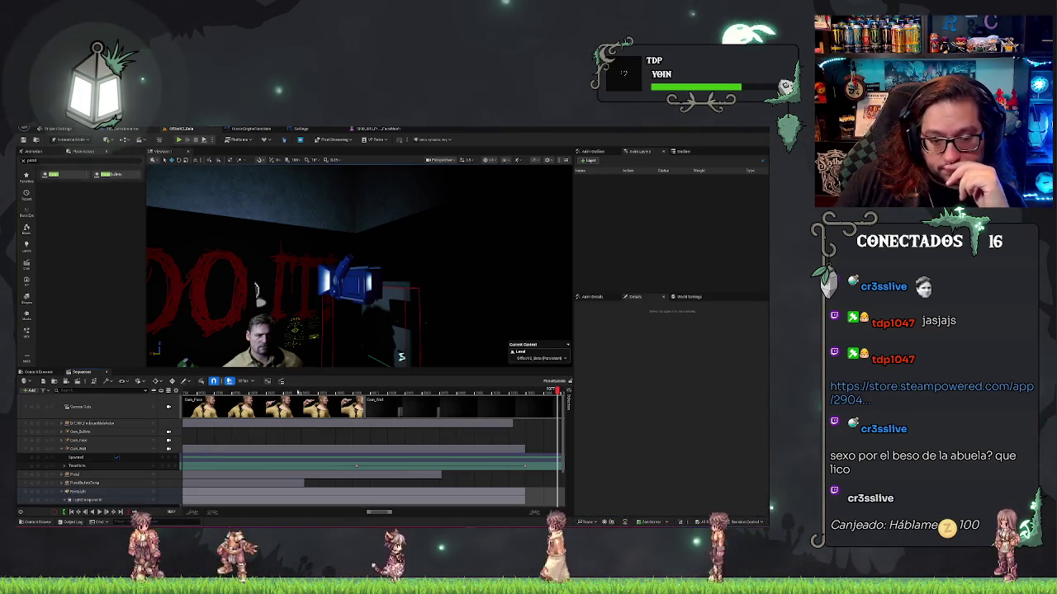
Lock the viewport to camera cuts at an earlier frame and collapse the Cam_Walk and PointLight tracks
left_click(296, 389)
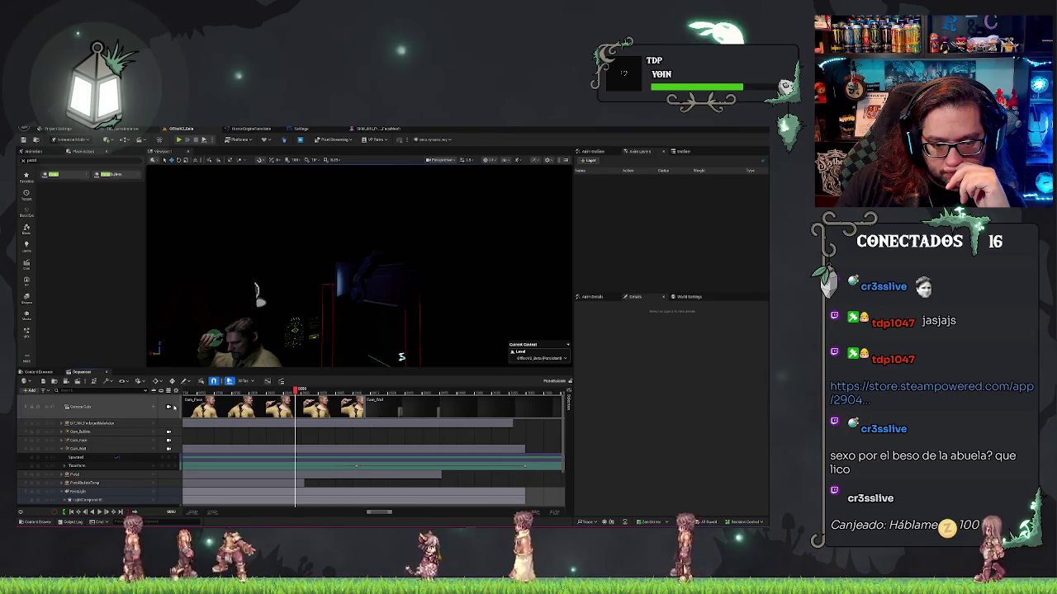
left_click(168, 407)
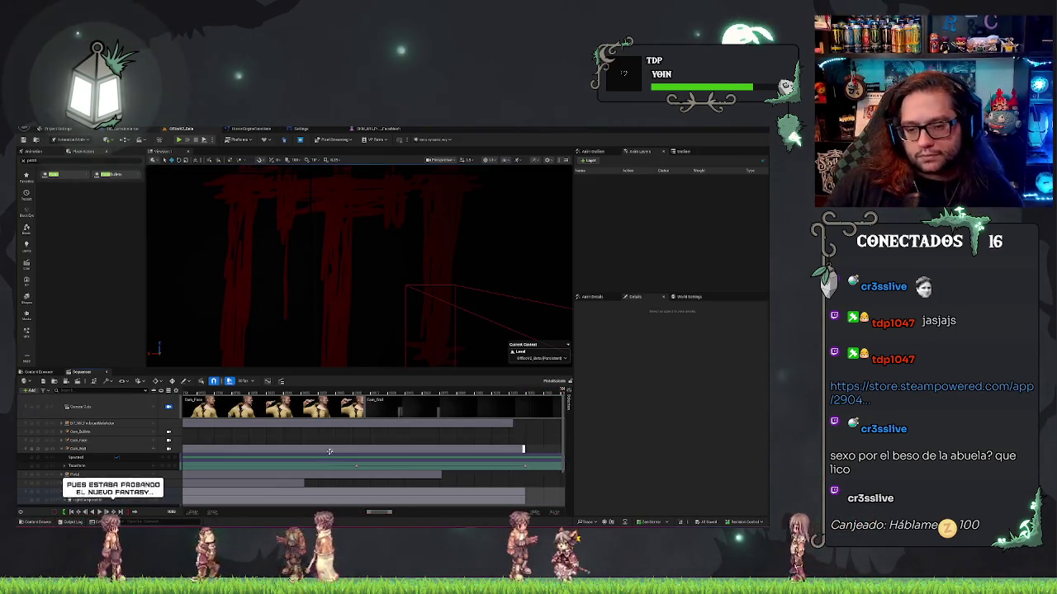
scroll(372, 446, "down", 2)
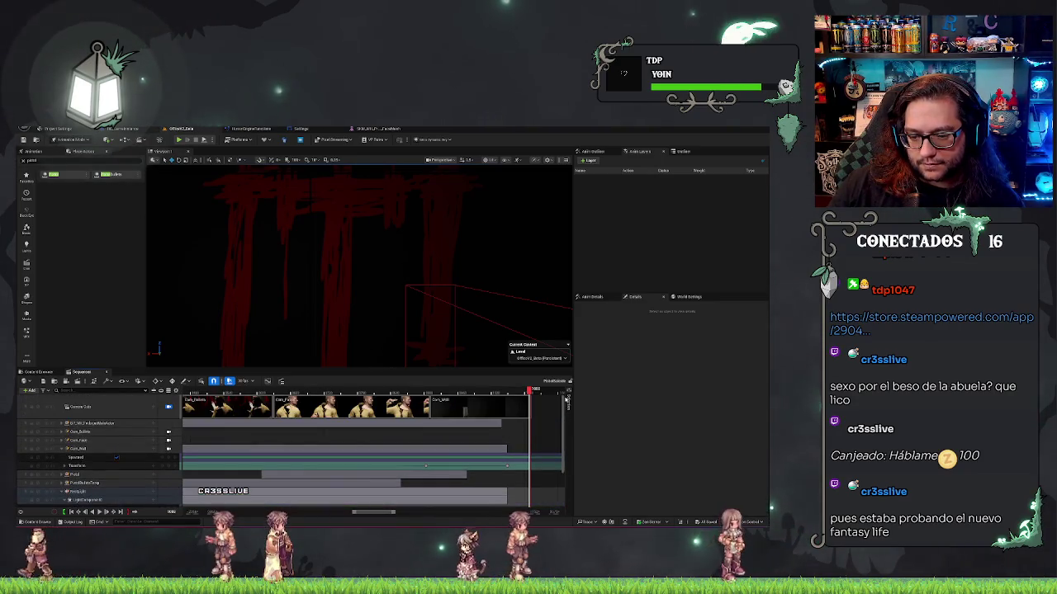
left_click(65, 448)
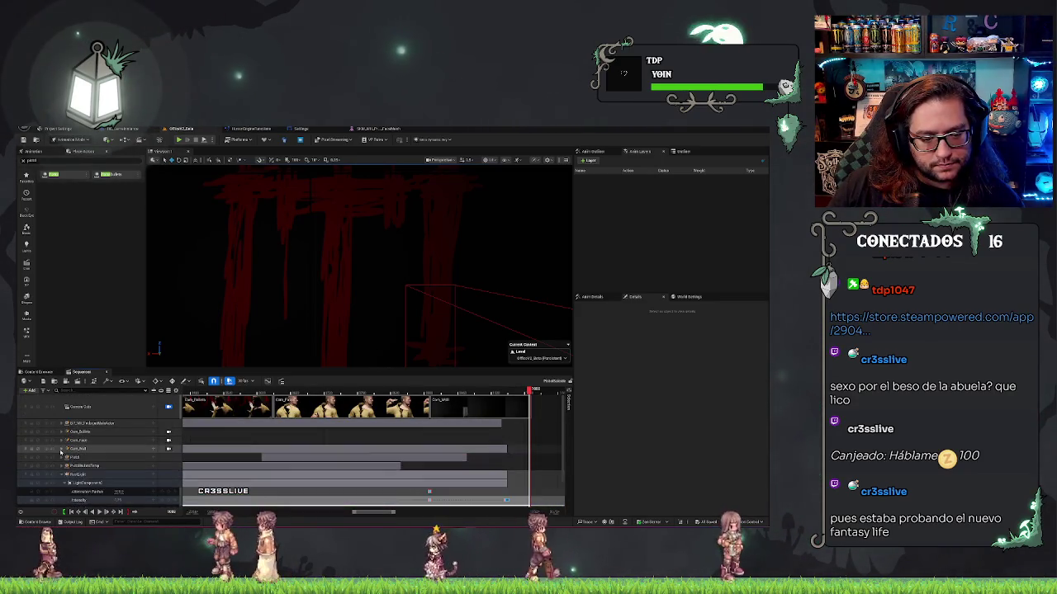
left_click(66, 475)
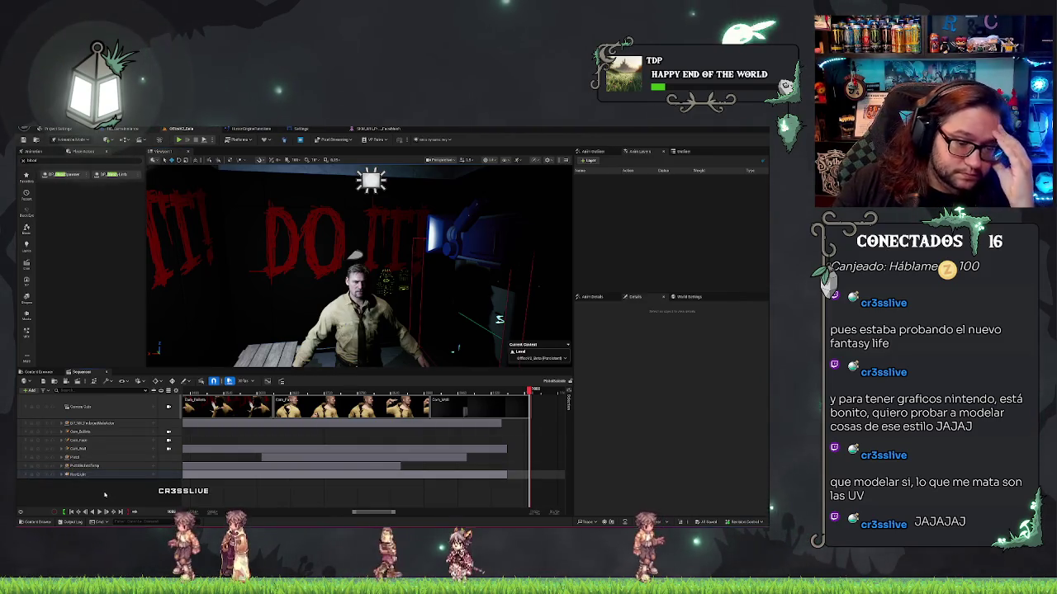
In the Content Browser, go to VI_BloodDecals > Blueprints to show the BP_AnimatedDecal asset
left_click(41, 373)
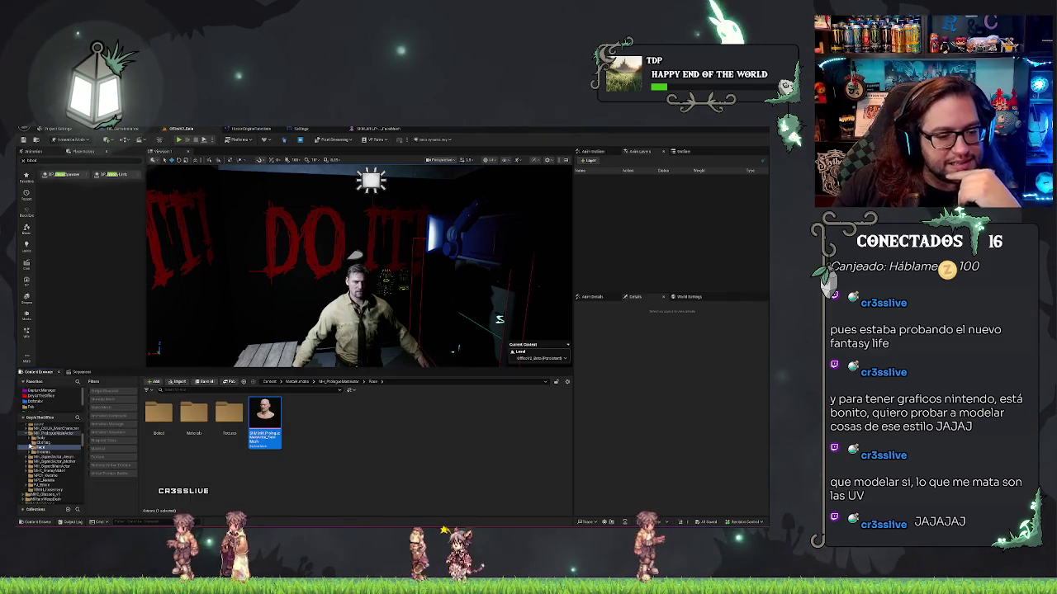
left_click(26, 434)
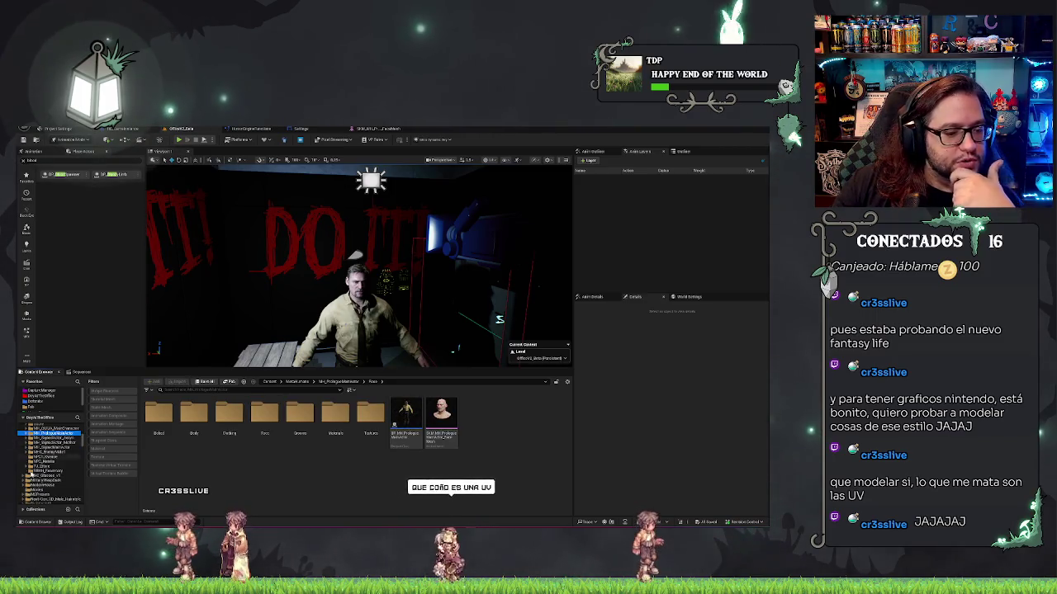
scroll(49, 462, "down", 5)
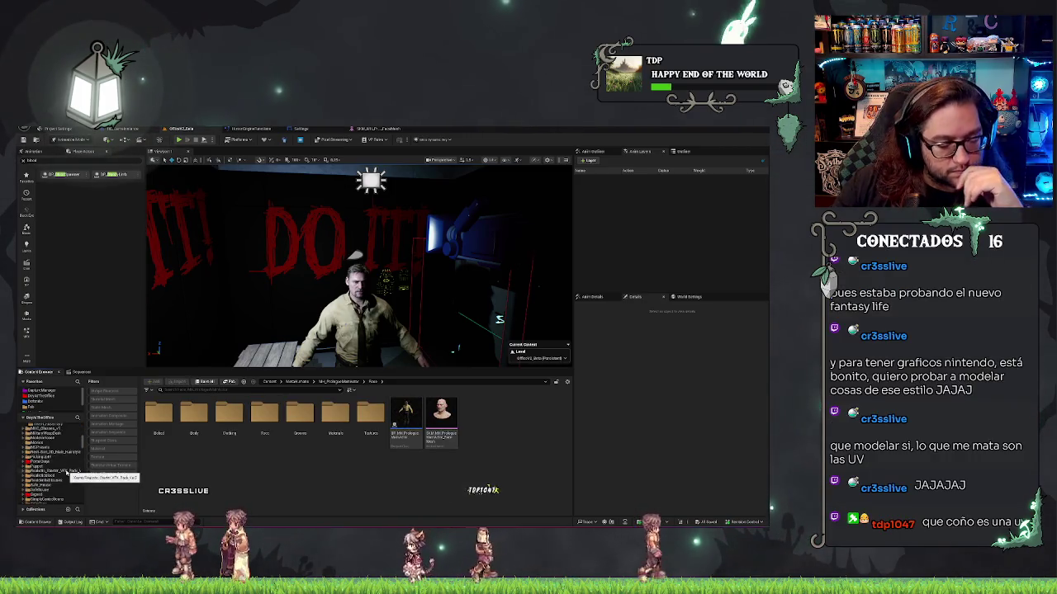
scroll(58, 466, "down", 5)
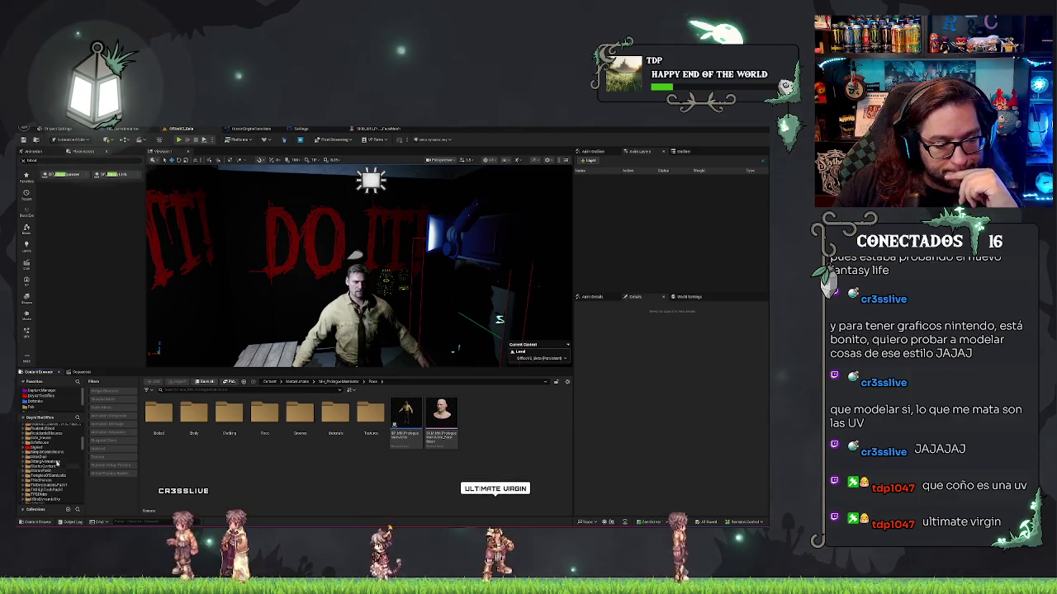
scroll(58, 462, "down", 4)
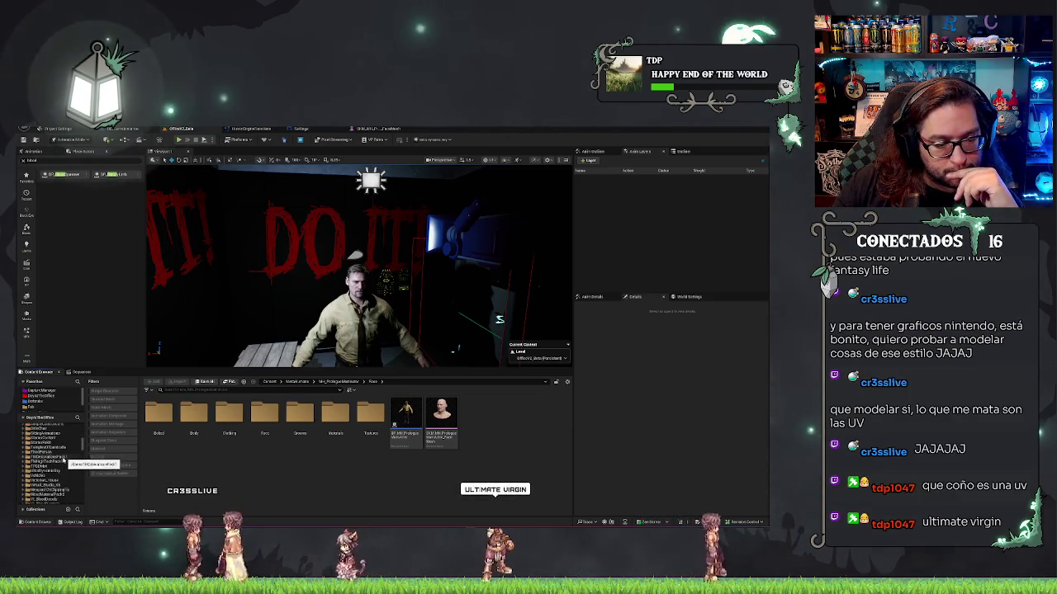
scroll(63, 462, "down", 3)
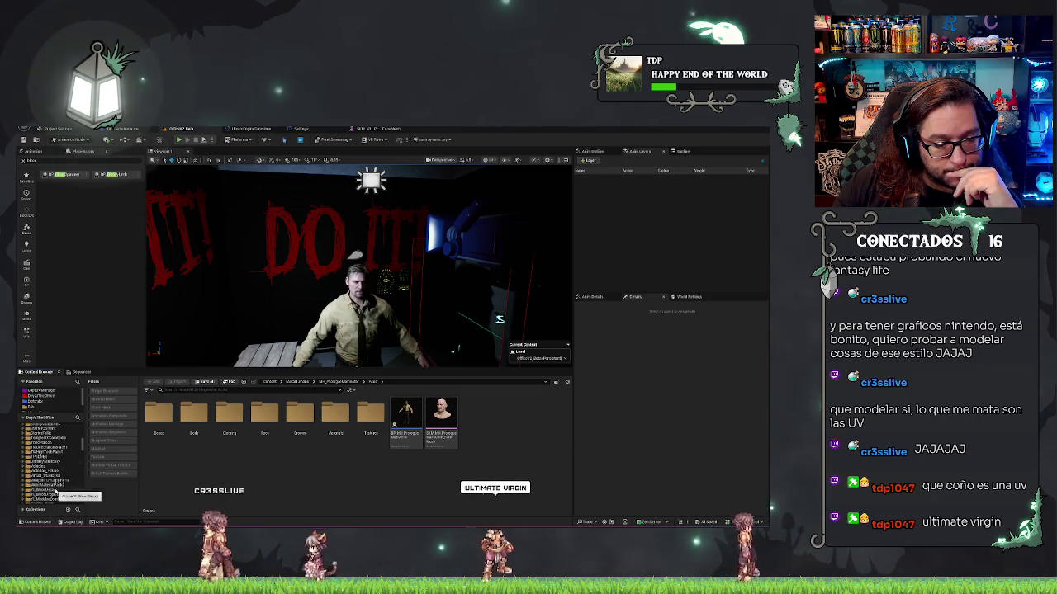
left_click(54, 491)
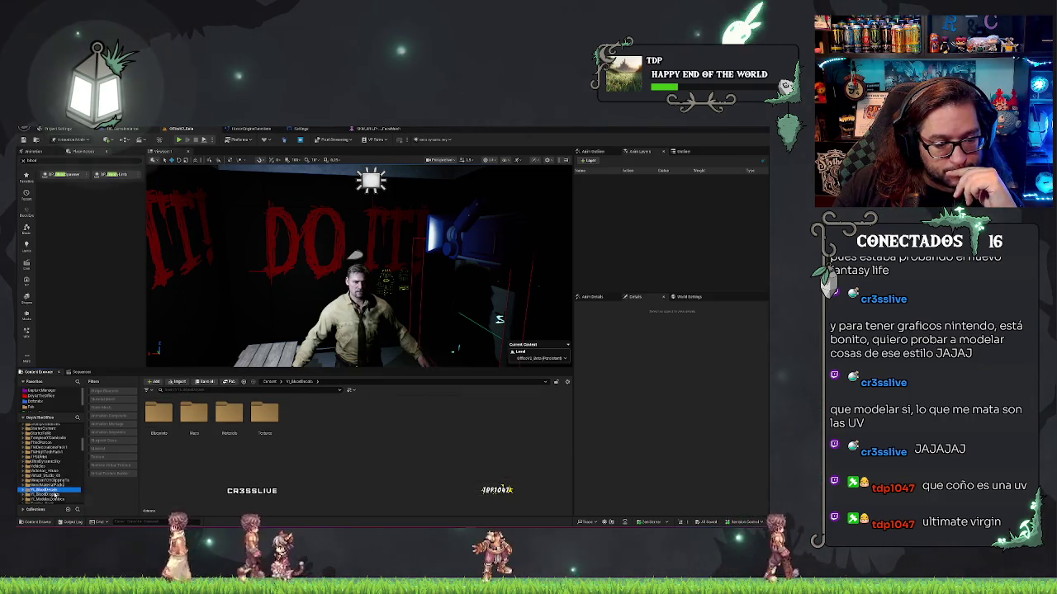
left_click(51, 495)
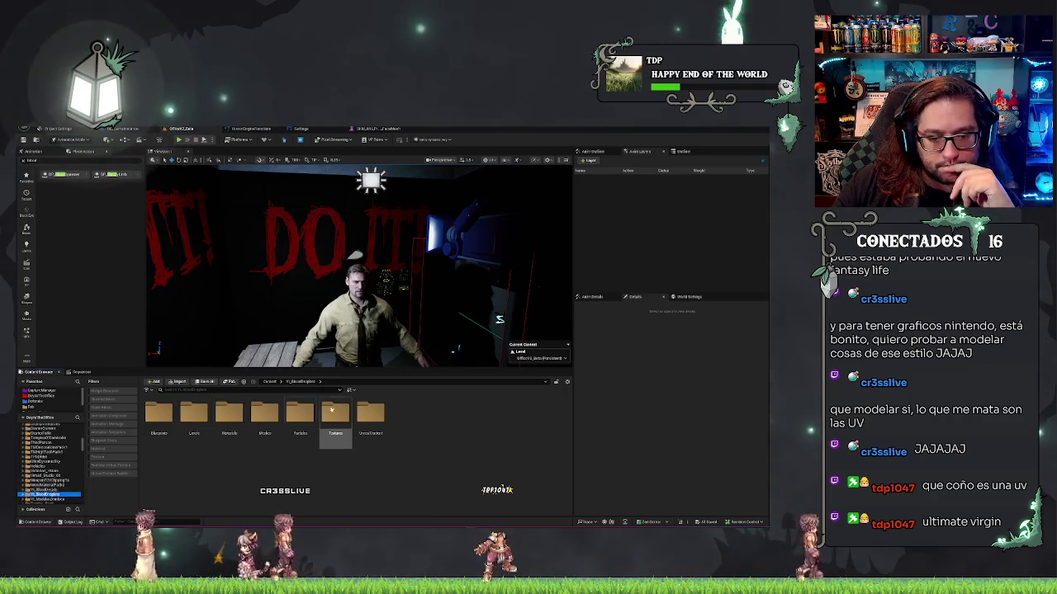
double_click(159, 415)
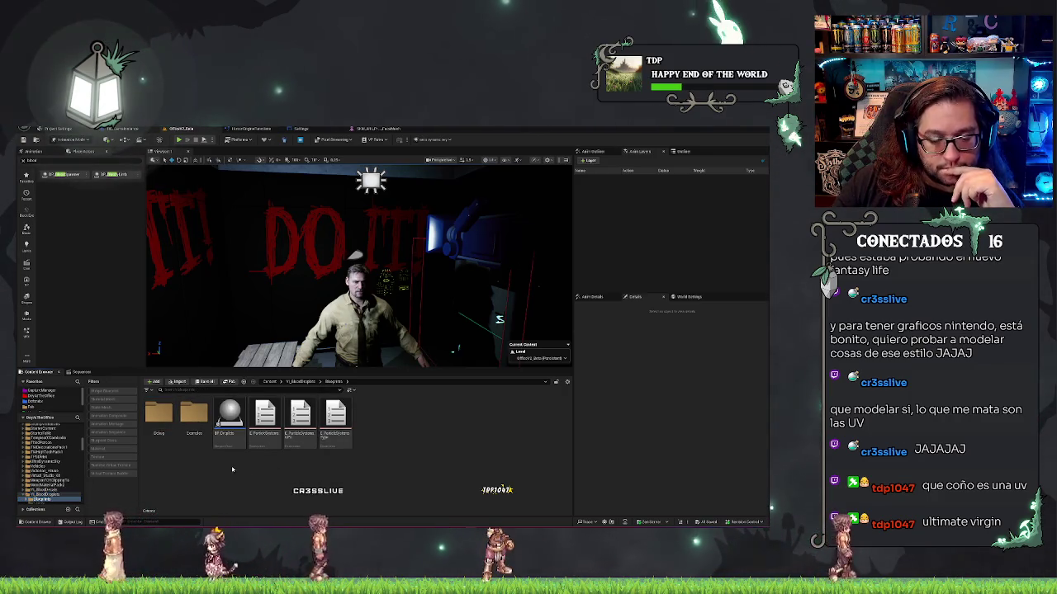
left_click(49, 491)
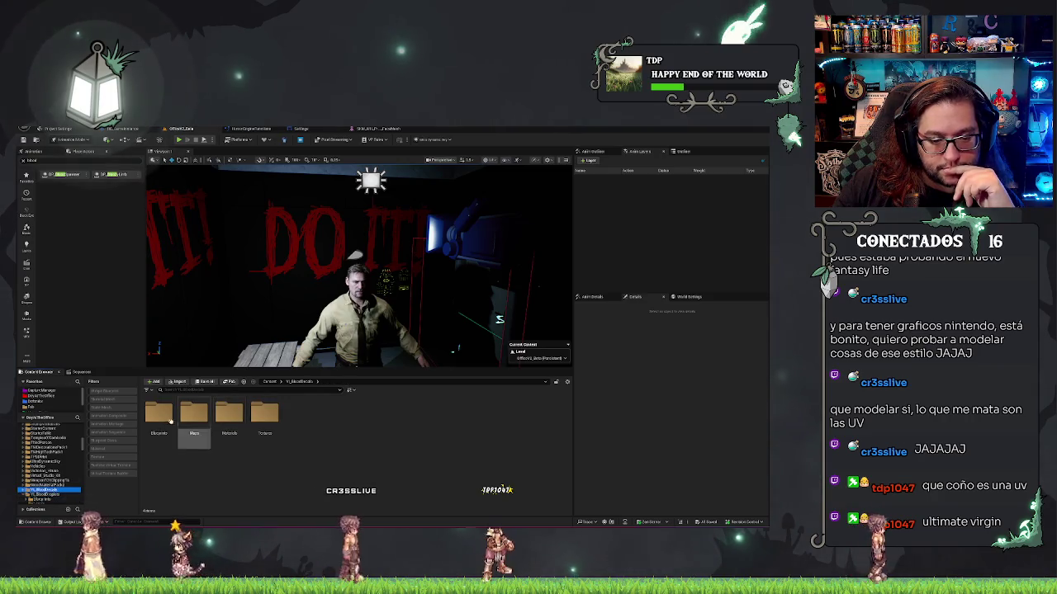
double_click(158, 415)
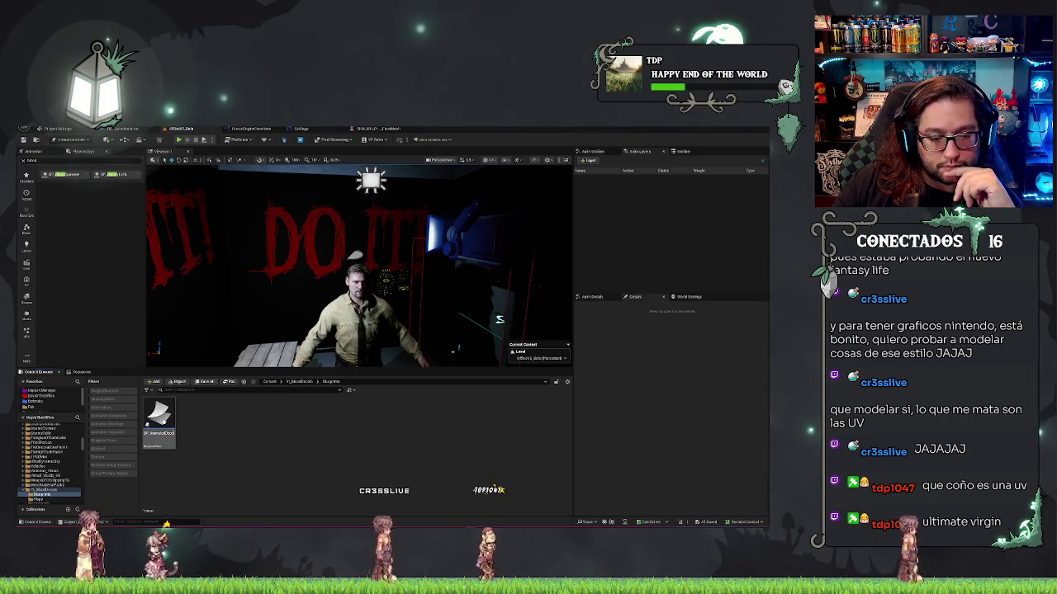
mouse_move(164, 423)
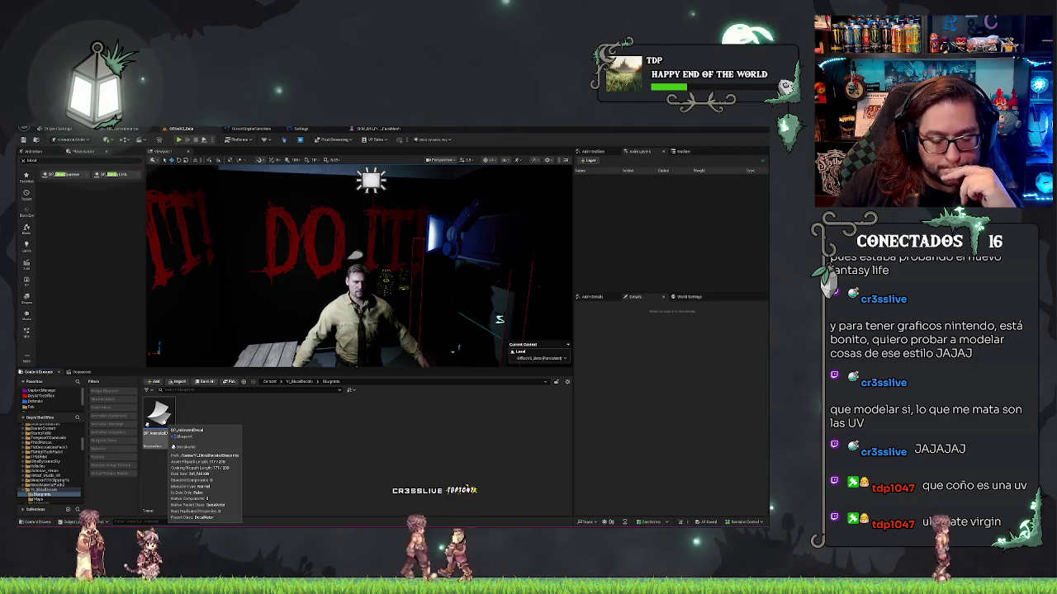
Drop BP_AnimatedDecal into the viewport beside the man's head and select the new decal actor
left_click_drag(164, 422, 312, 262)
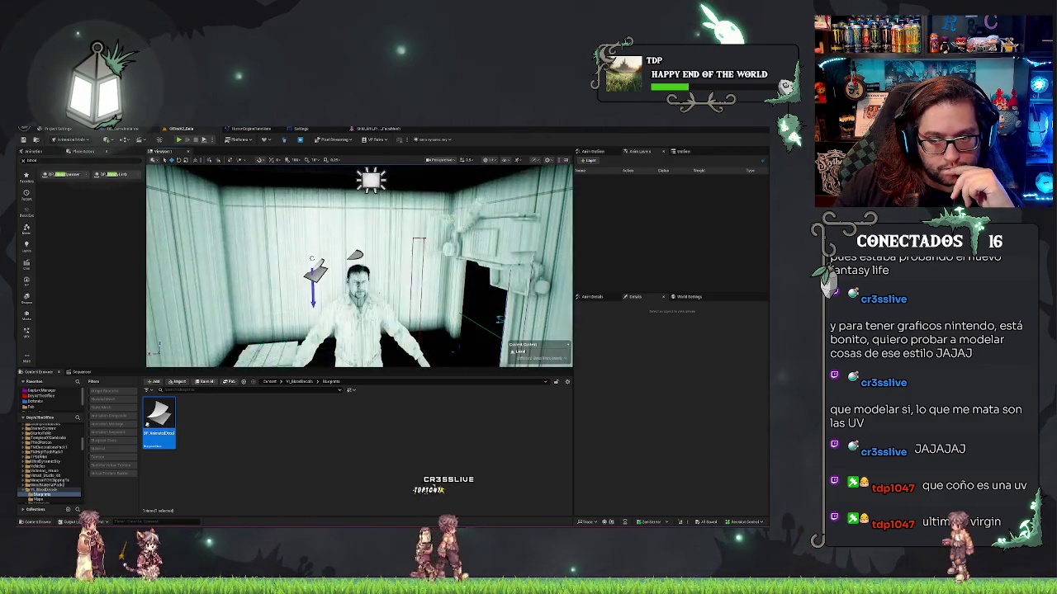
left_click(314, 266)
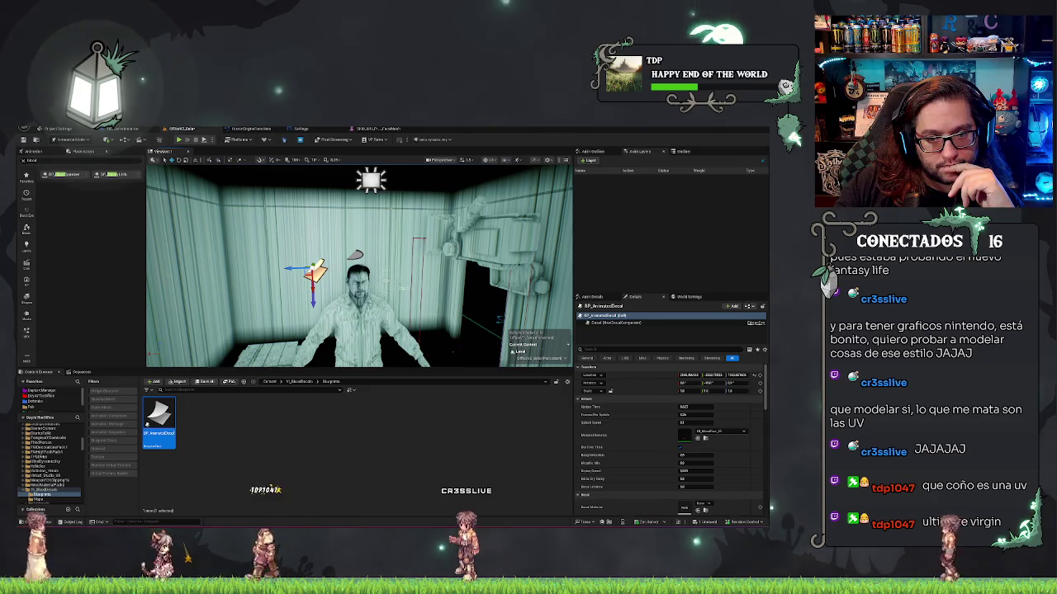
key("Escape")
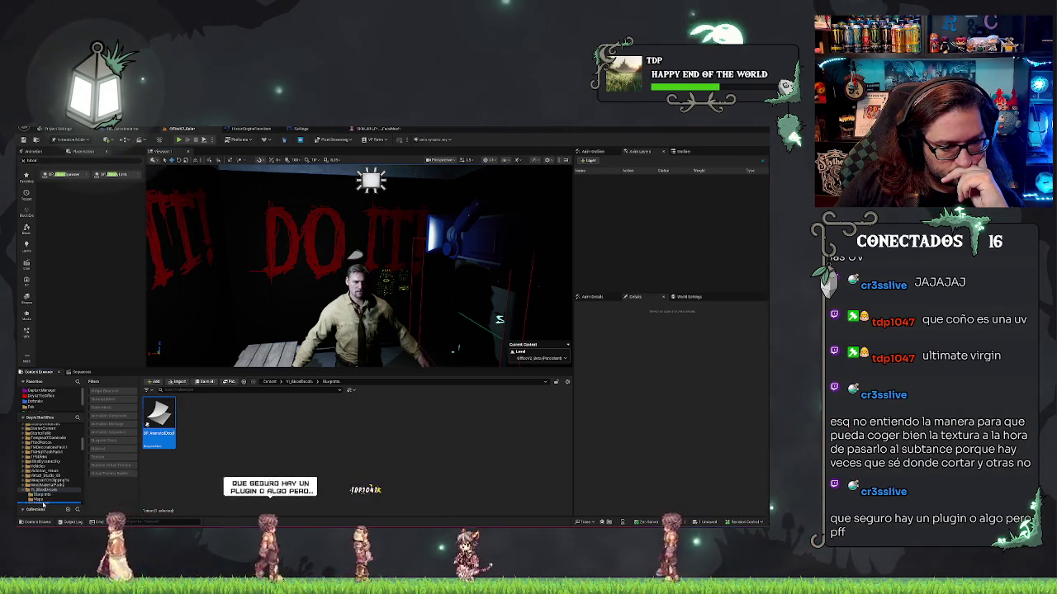
left_click(41, 500)
scroll(37, 467, "down", 1)
left_click(37, 480)
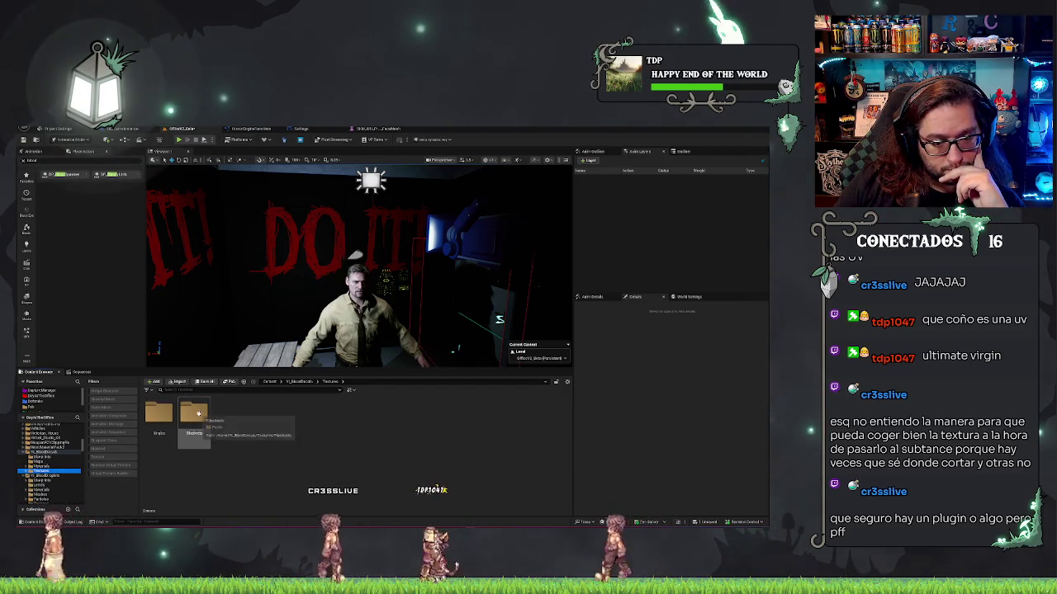
double_click(194, 413)
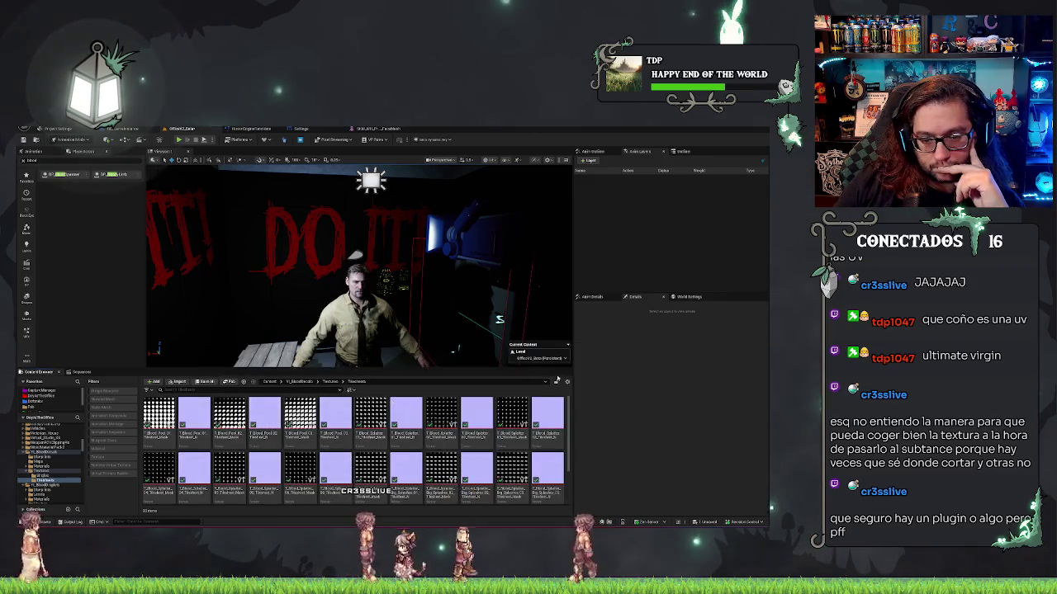
scroll(429, 429, "down", 1)
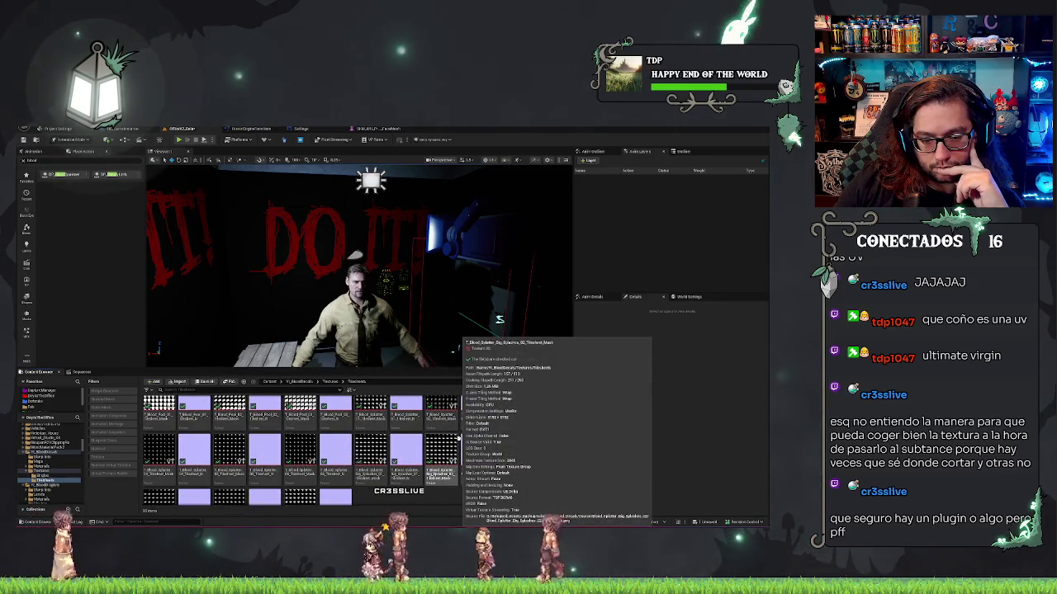
left_click(299, 454)
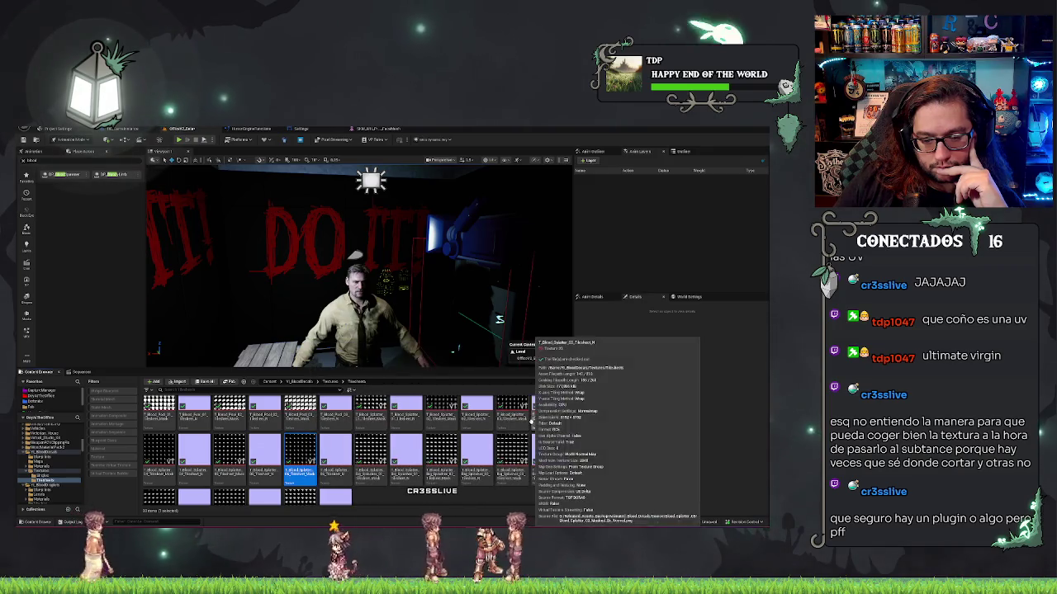
left_click(45, 456)
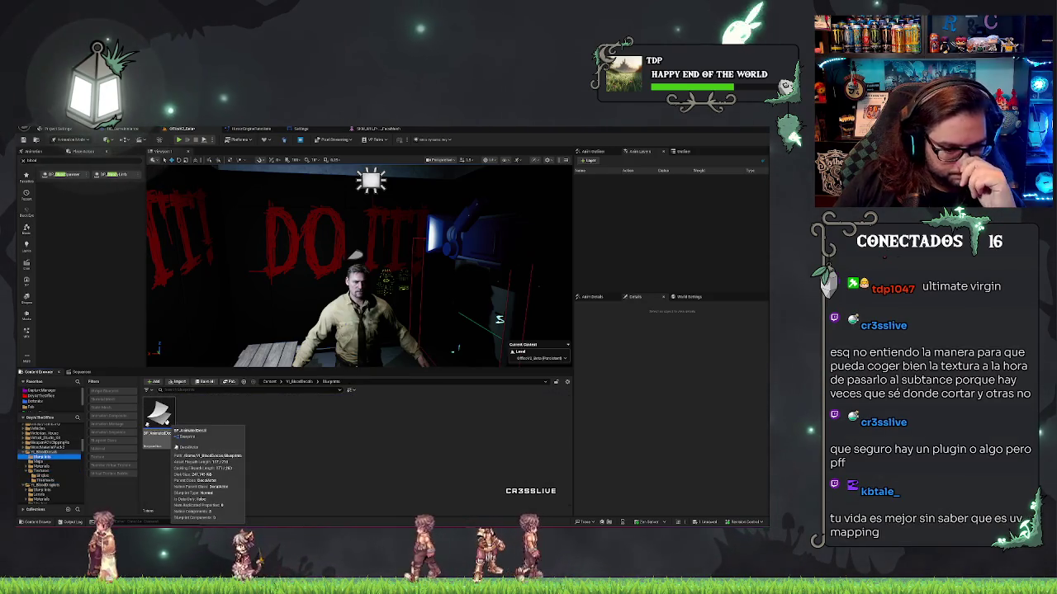
left_click(160, 417)
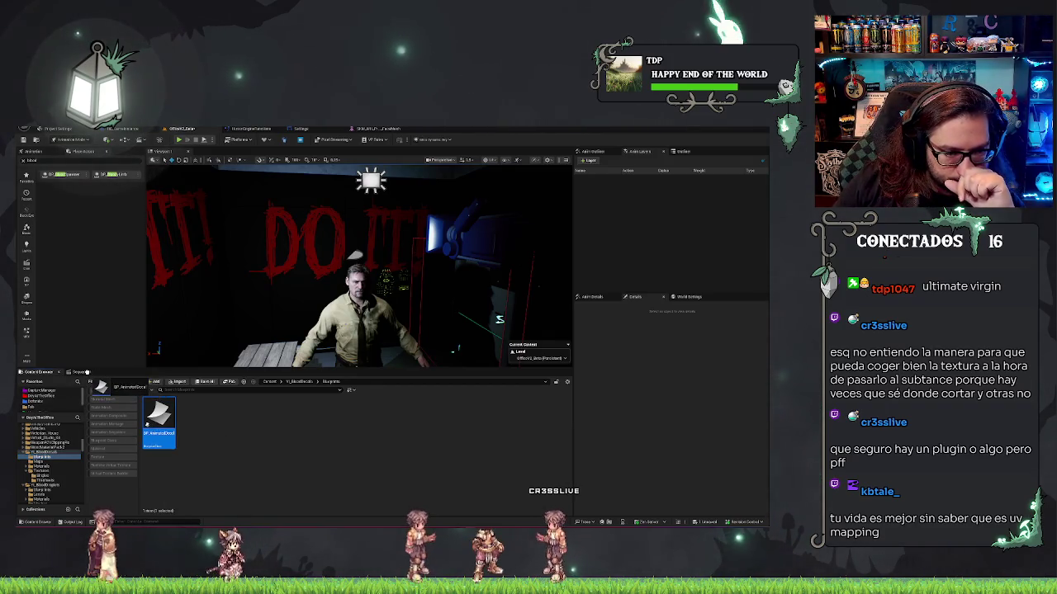
Add a BP_AnimatedDecal track to the Sequencer and assign the decal a blood material in Details
left_click(82, 372)
left_click_drag(129, 500, 113, 492)
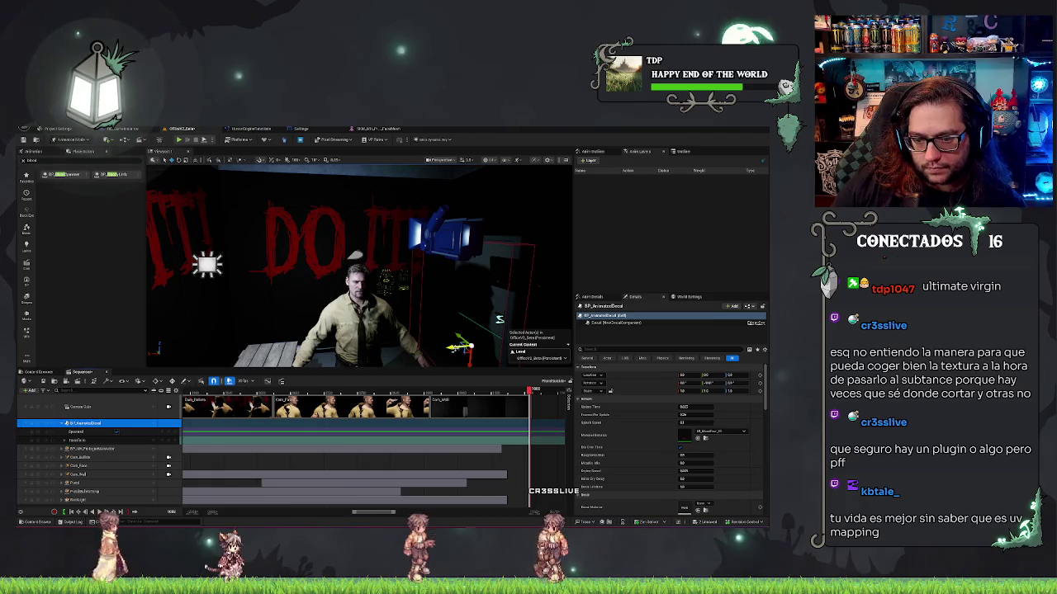
key("f")
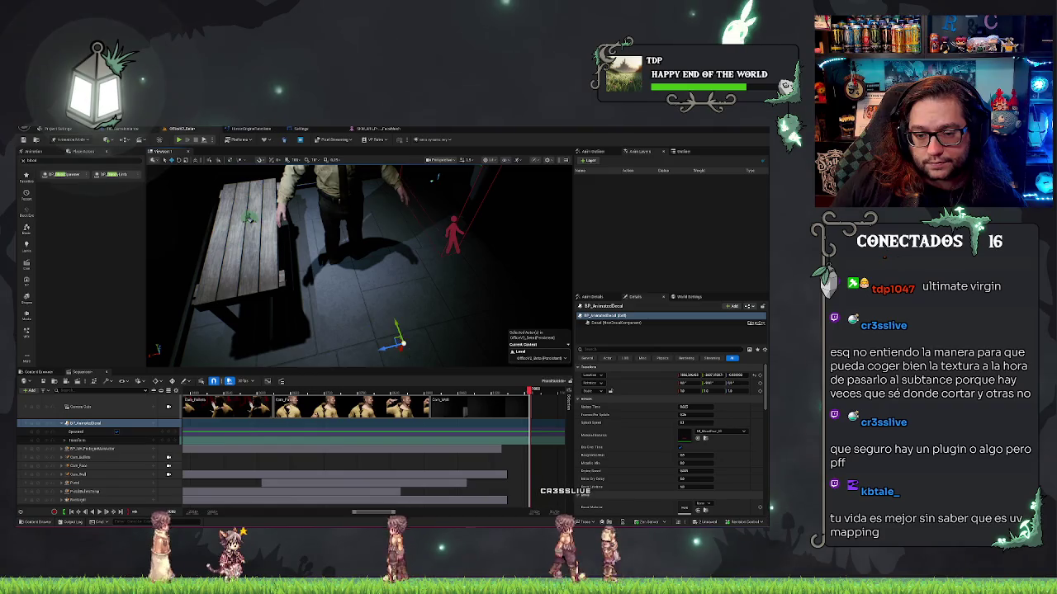
key("f")
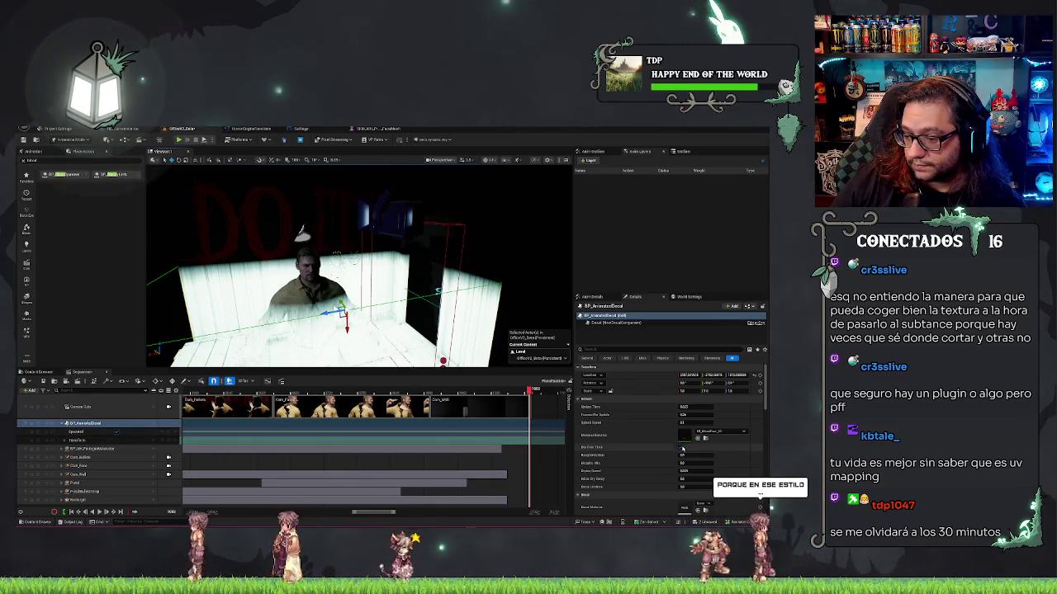
left_click(699, 432)
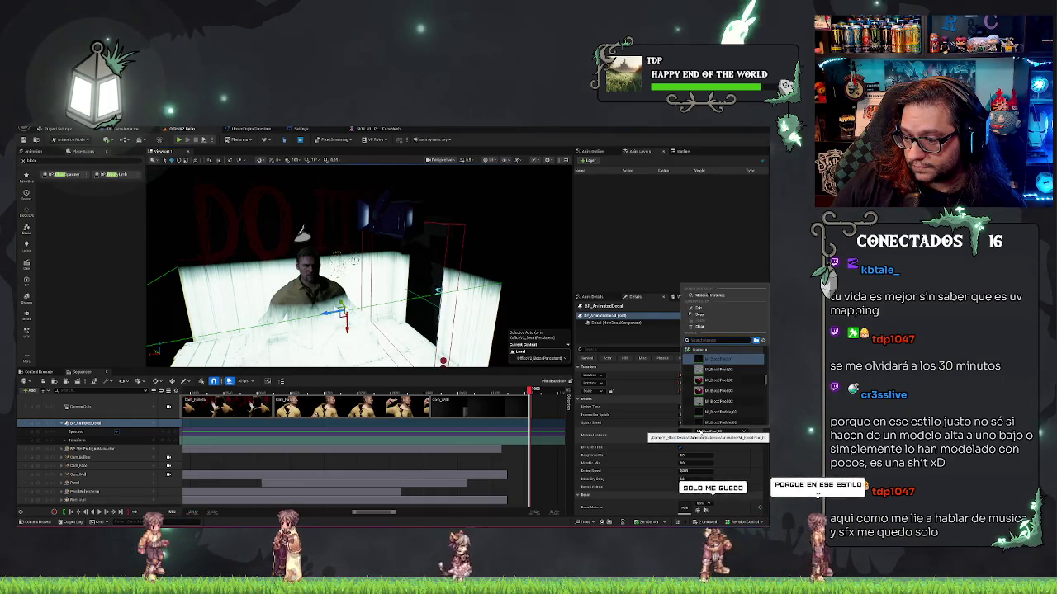
left_click(718, 380)
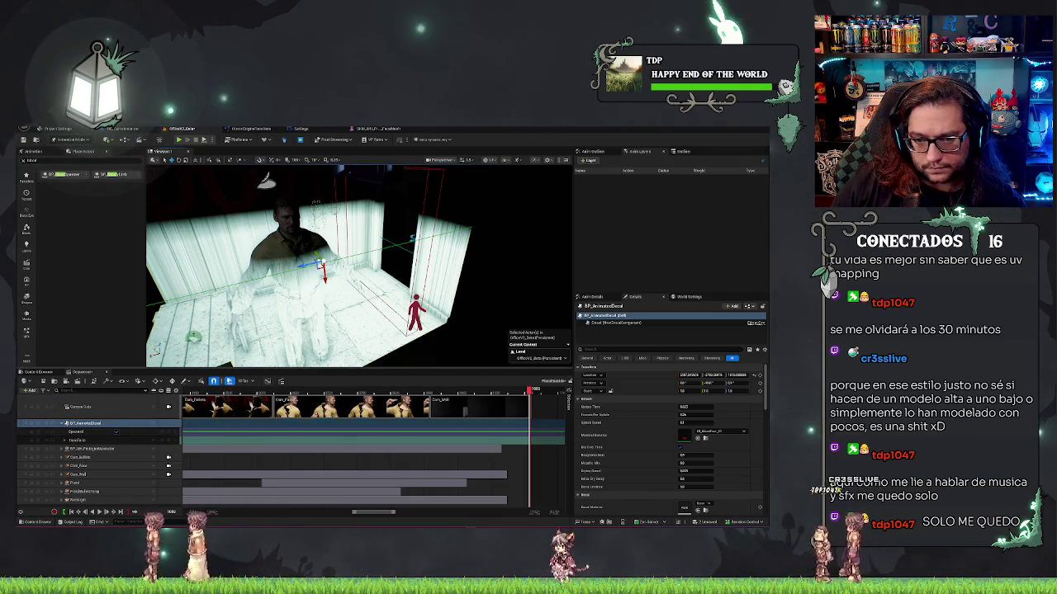
Undo the blood decal's last rotation with Ctrl+Z and move the playhead to an earlier frame
left_click_drag(359, 264, 397, 260)
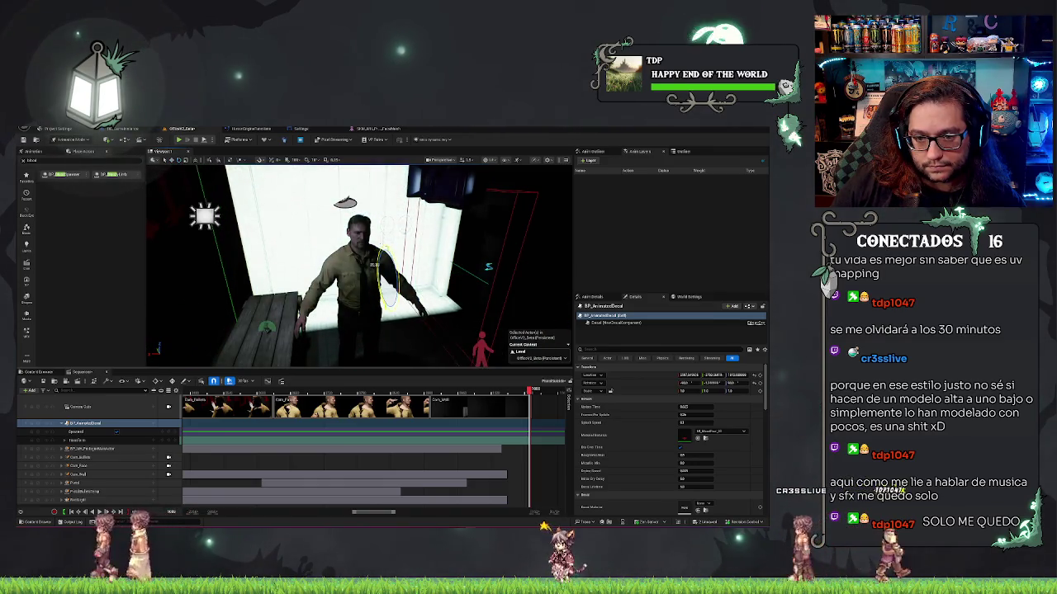
key("ctrl+z")
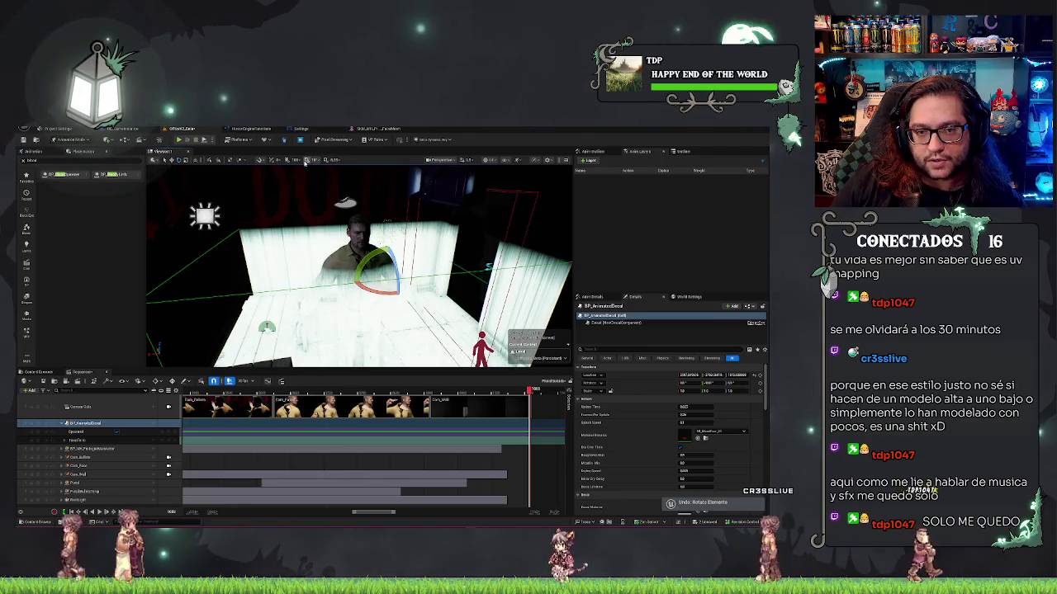
left_click_drag(363, 264, 400, 260)
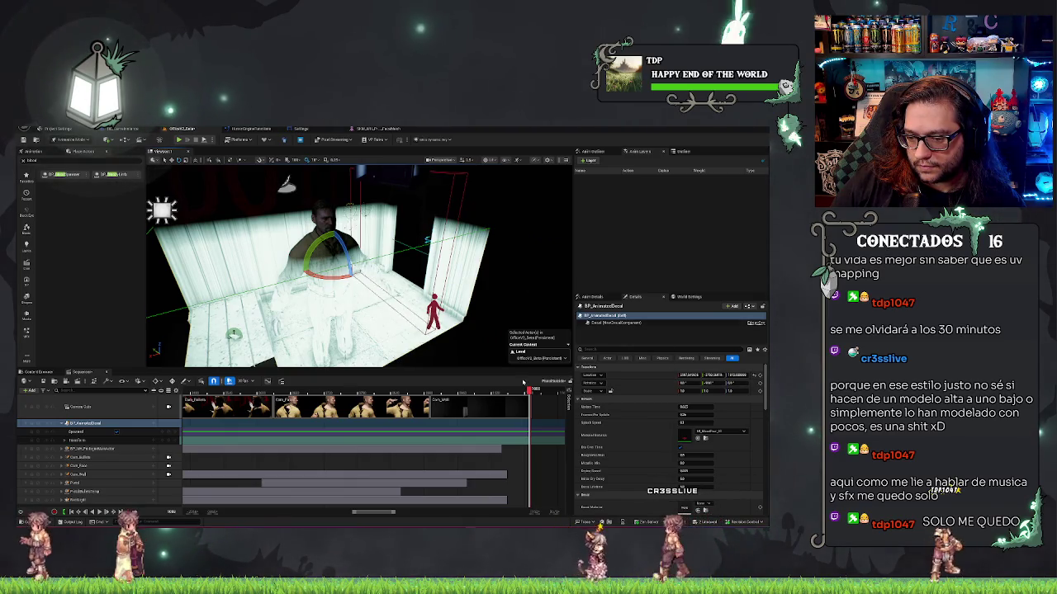
left_click(476, 392)
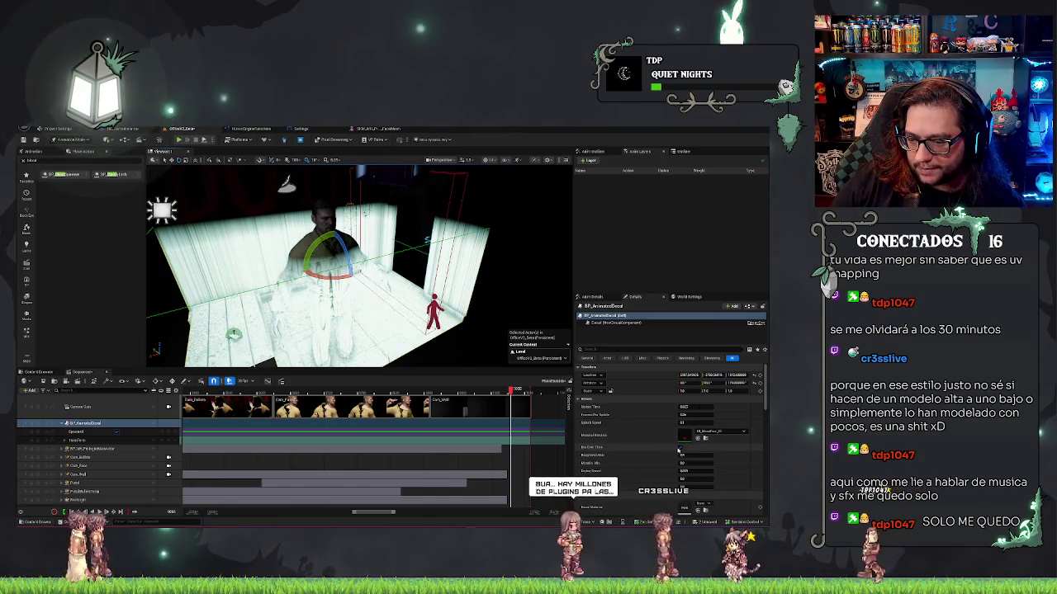
Check the decal's material, preview in Game View, review Details, and save OfficeV2_Beta
left_click(717, 431)
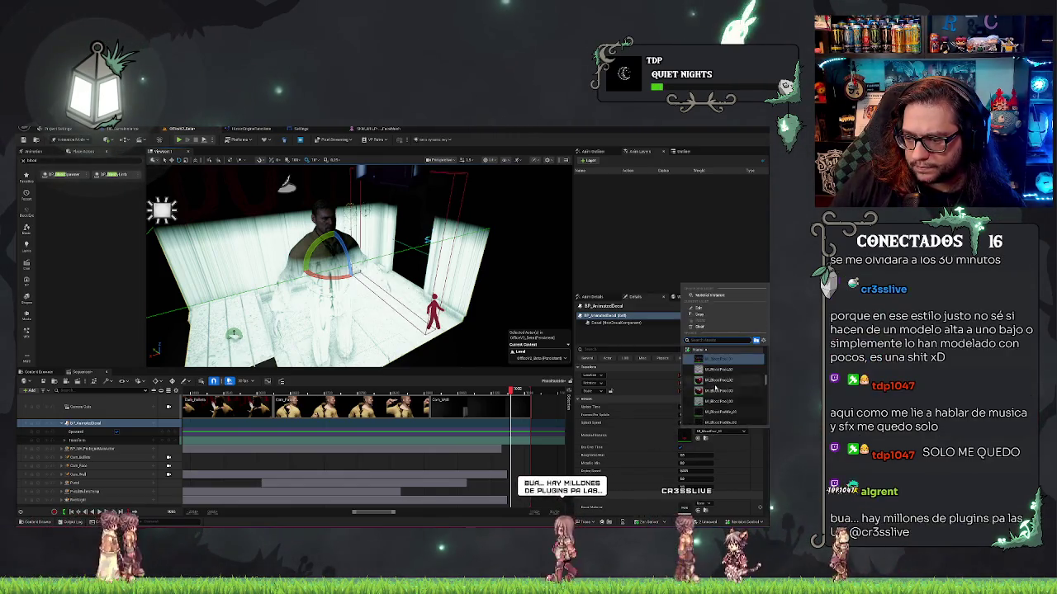
left_click(717, 385)
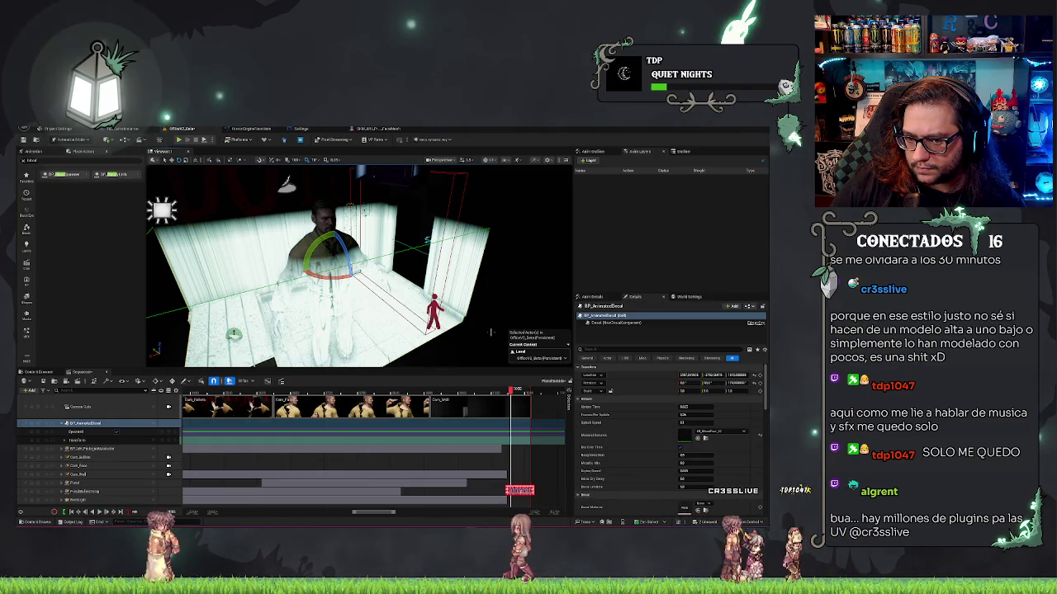
key("g")
key("g")
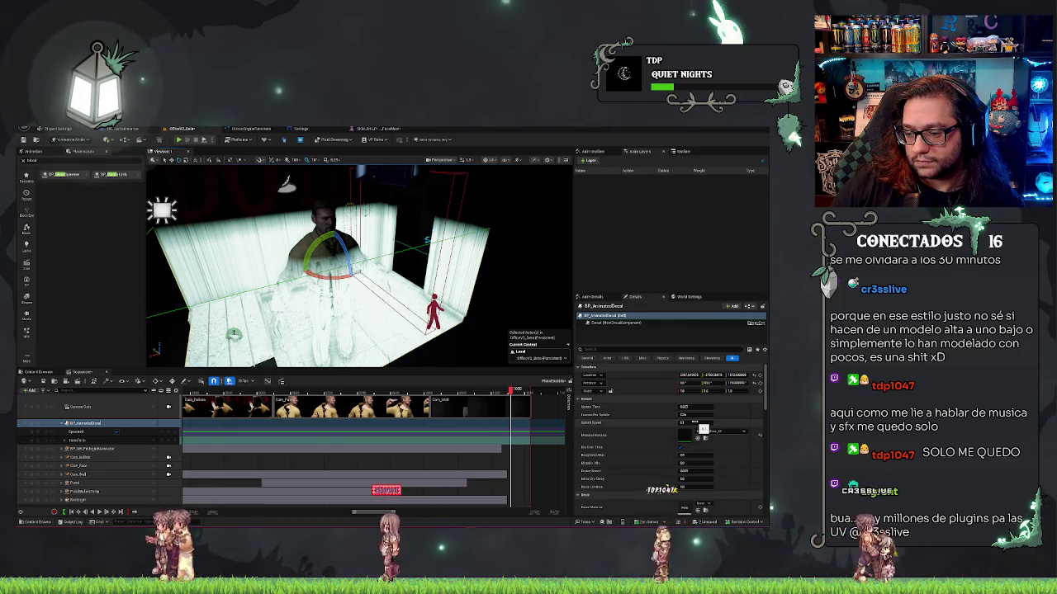
scroll(624, 458, "down", 1)
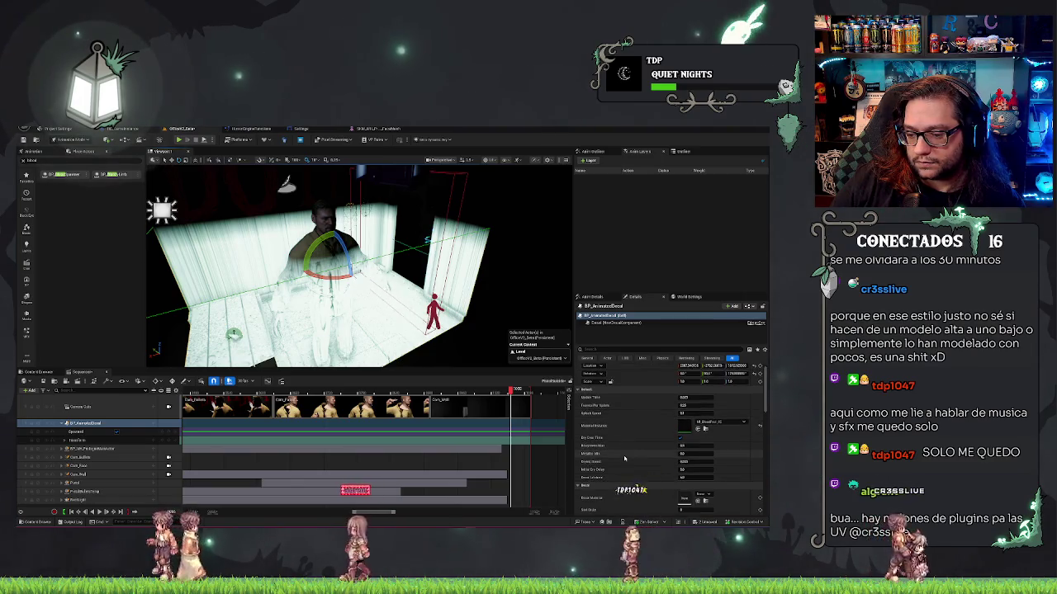
scroll(624, 458, "down", 5)
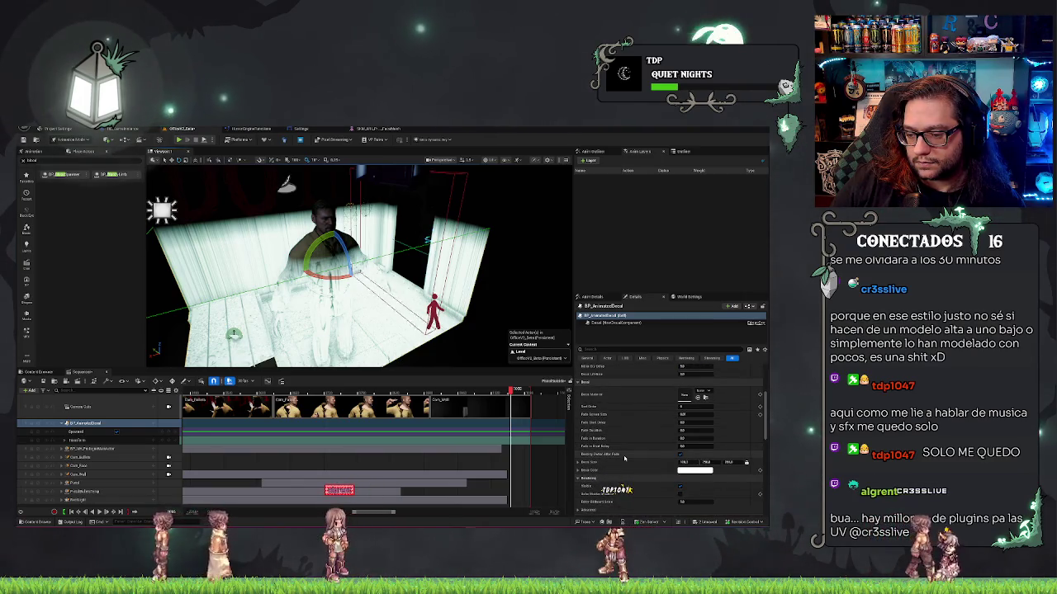
scroll(624, 459, "down", 1)
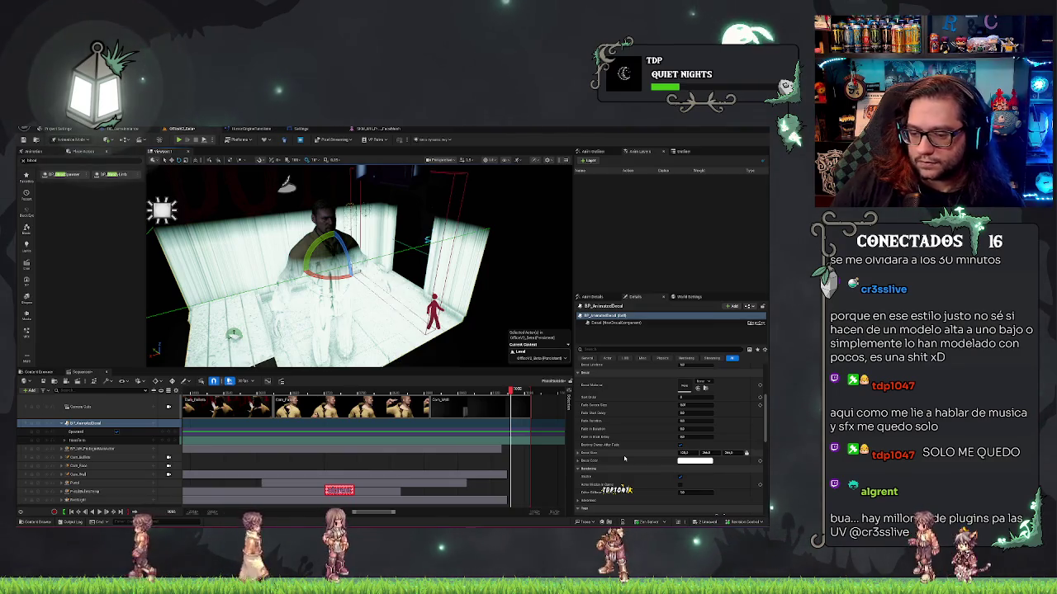
scroll(624, 459, "up", 7)
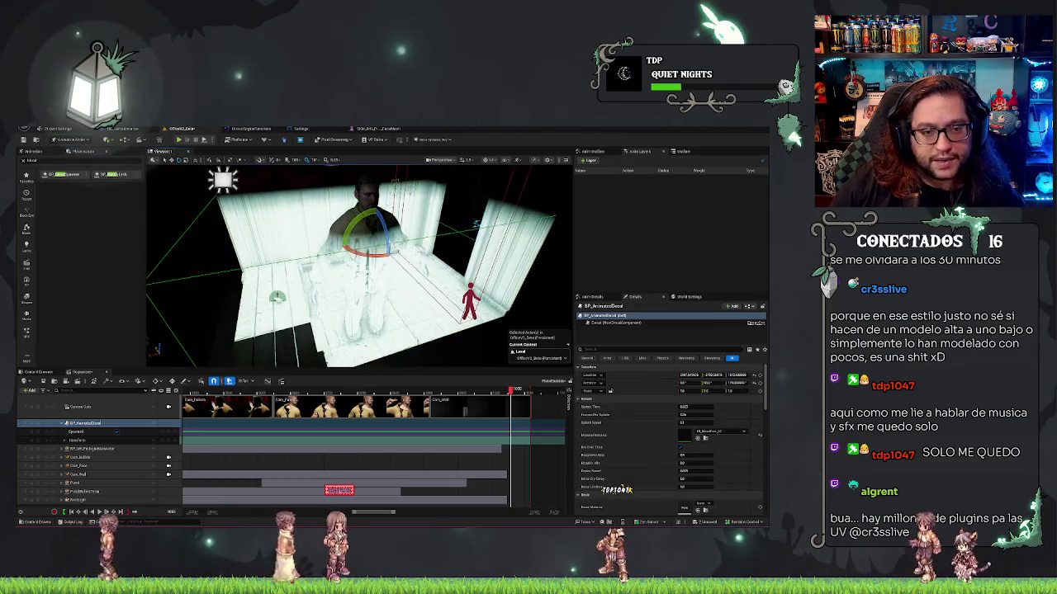
key("ctrl+s")
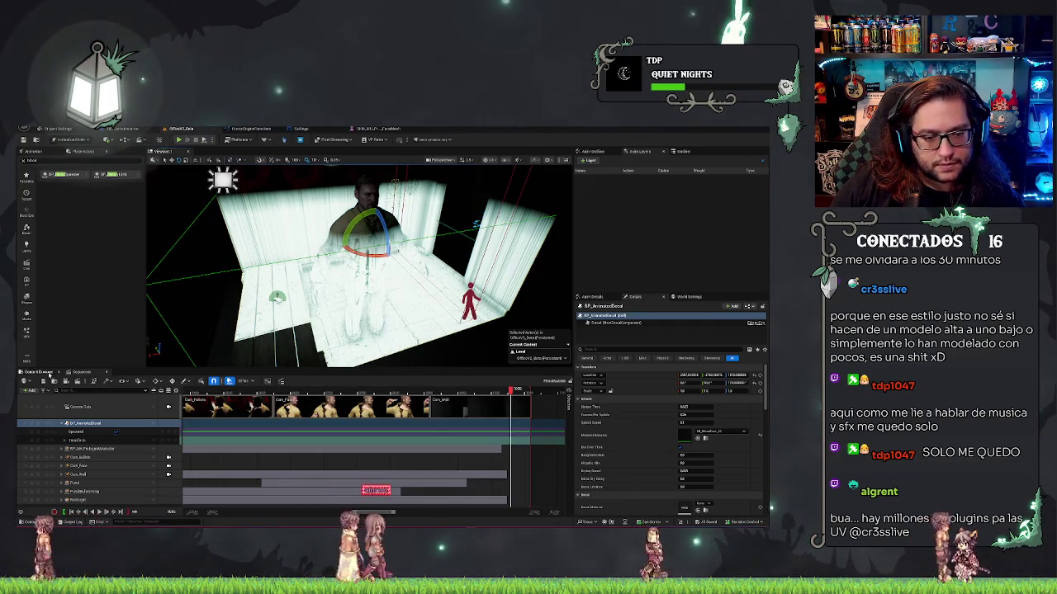
In the Content Browser, go to VI_BloodDecals > Maps and load the Overview map
left_click(50, 375)
left_click(68, 455)
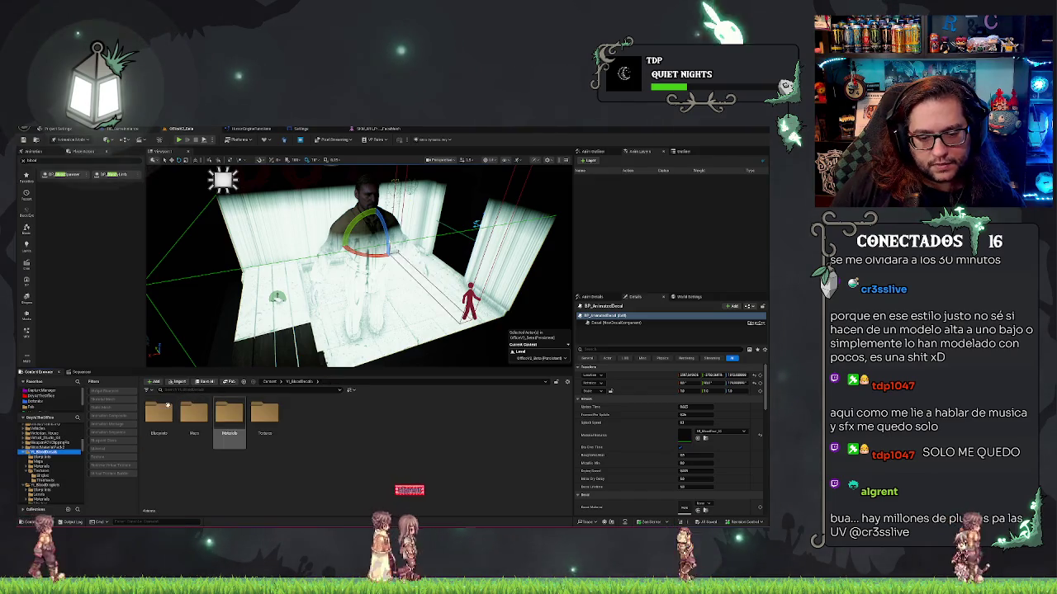
left_click(199, 415)
double_click(201, 415)
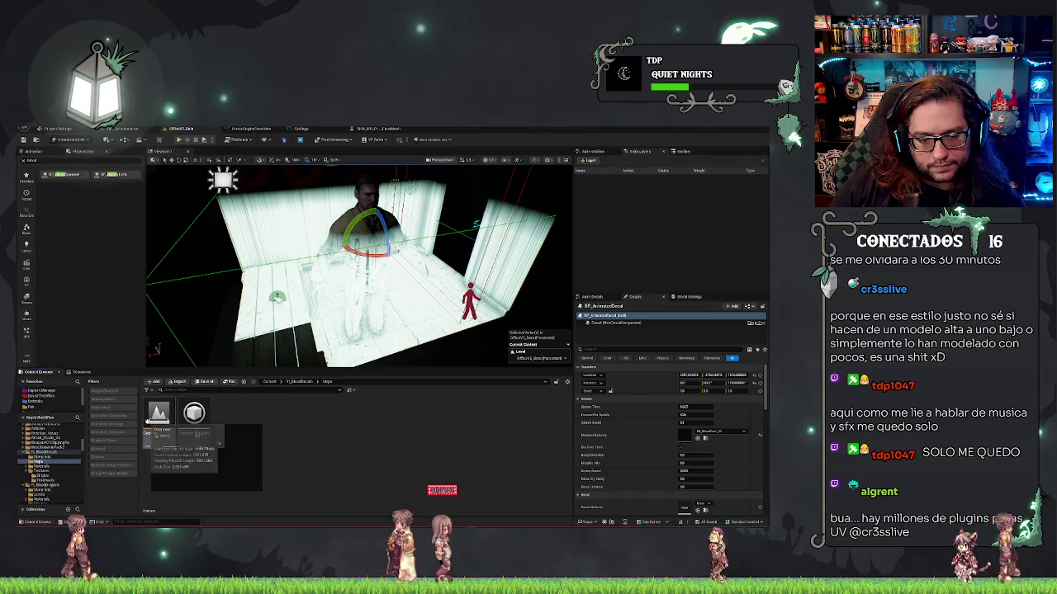
double_click(159, 413)
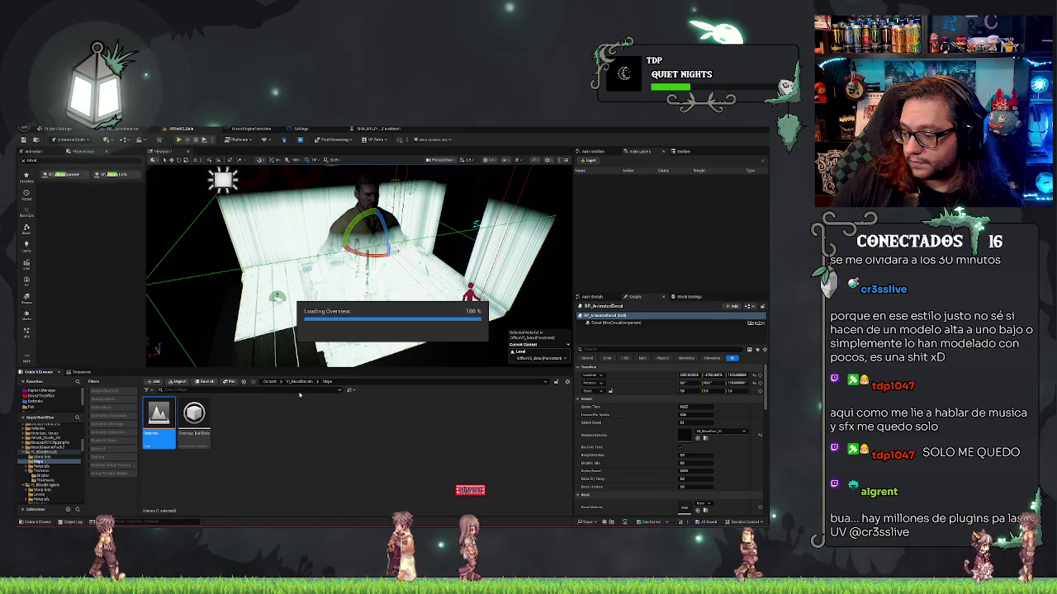
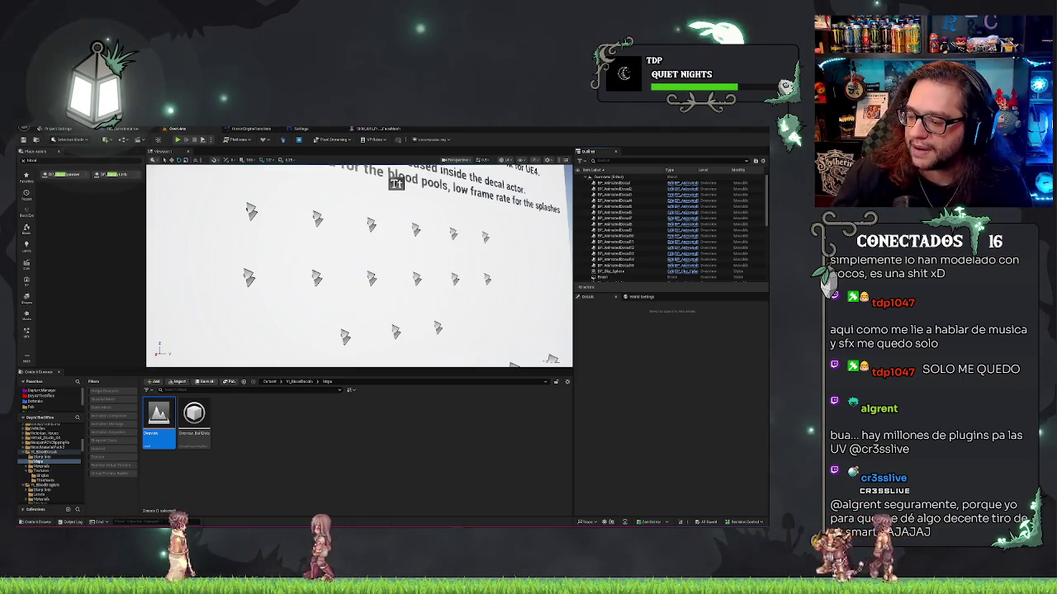
Frame ML_BloodSplatter_Big_05 and ML_BloodPool_01, then start a Play preview of the dripping decals
left_click_drag(339, 276, 339, 277)
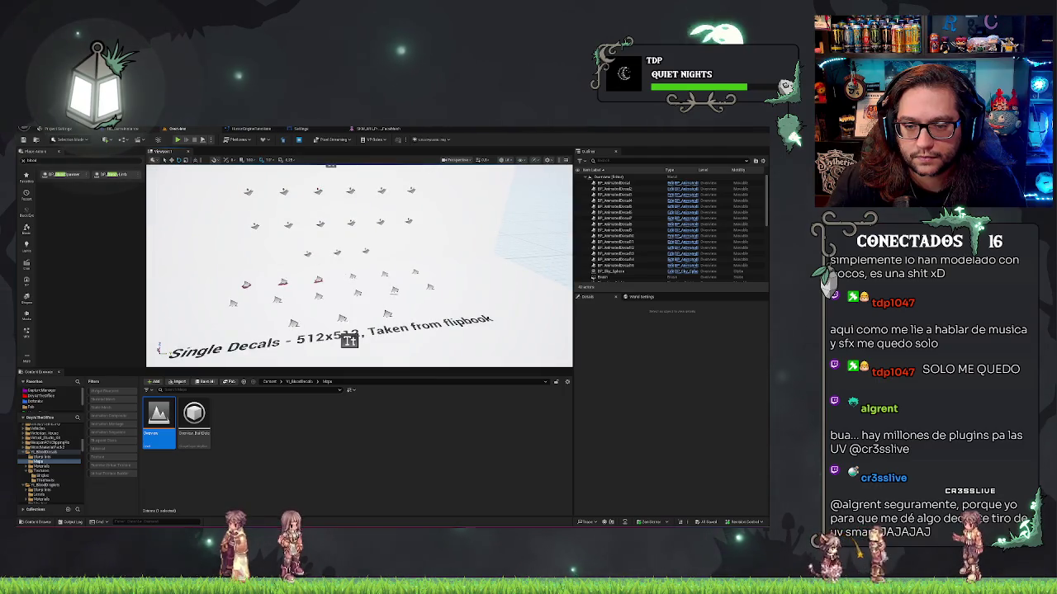
left_click(393, 291)
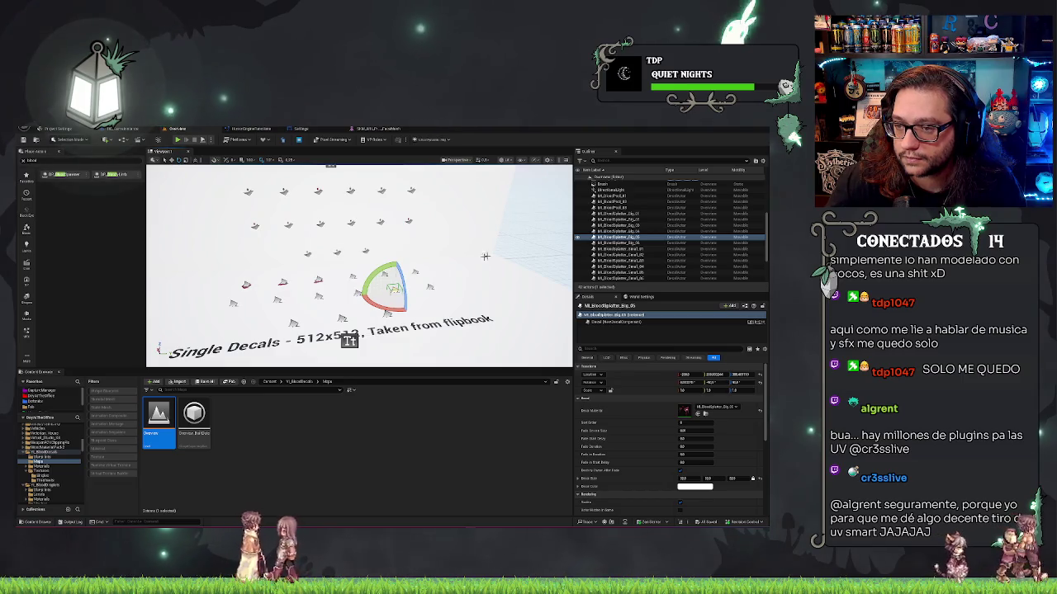
left_click(623, 197)
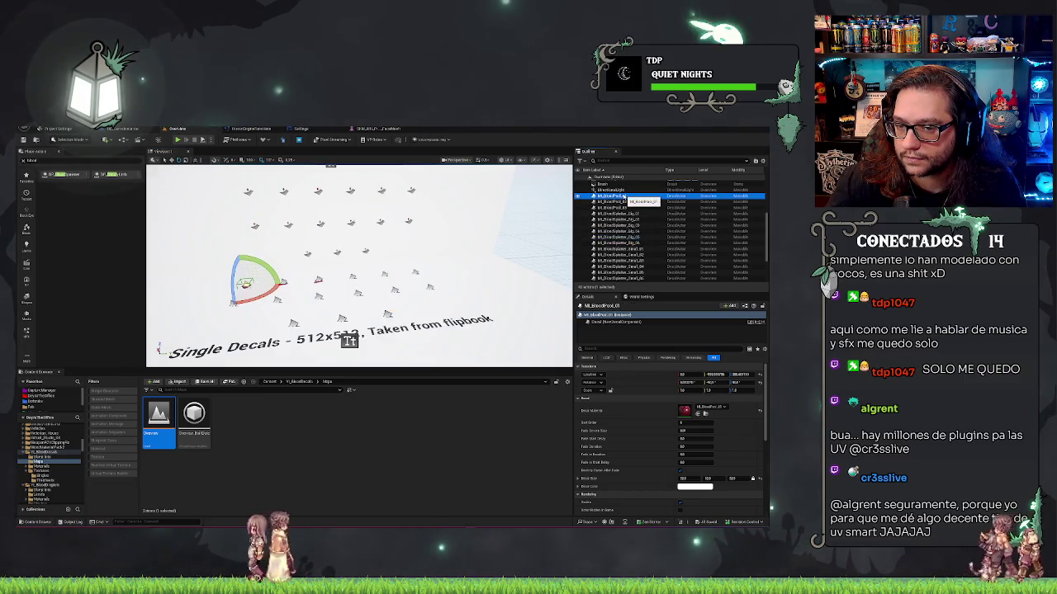
key("f")
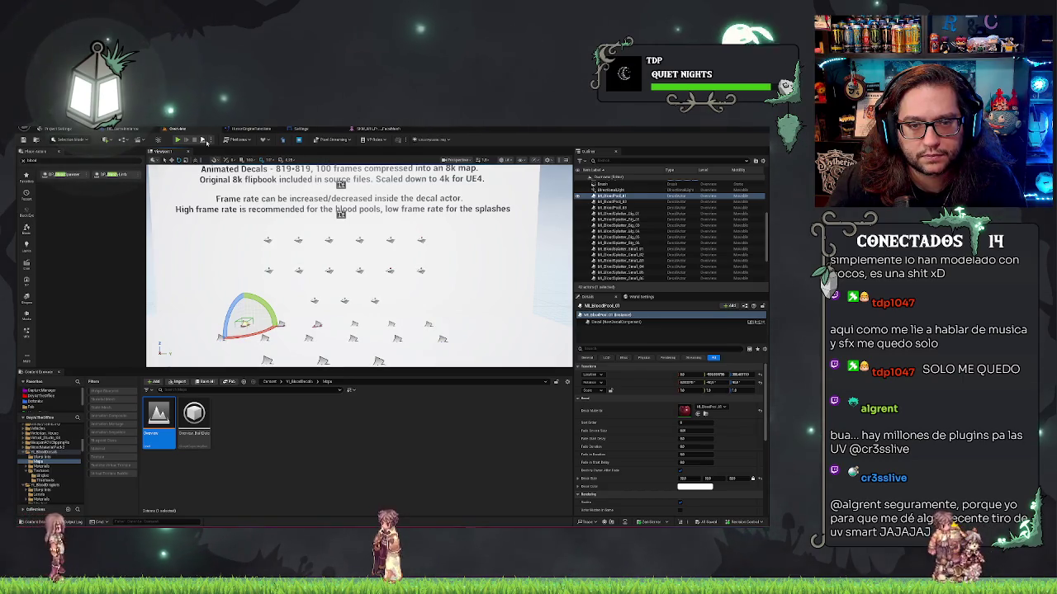
left_click(205, 141)
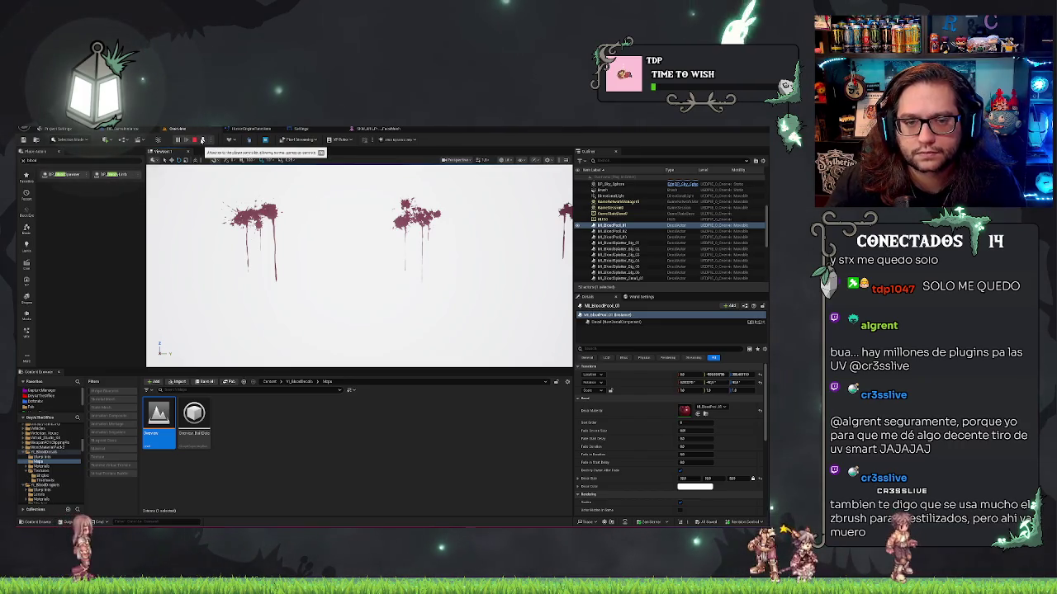
Stop and restart the play preview twice to rewatch the splatter variations, then exit with Esc
left_click(201, 139)
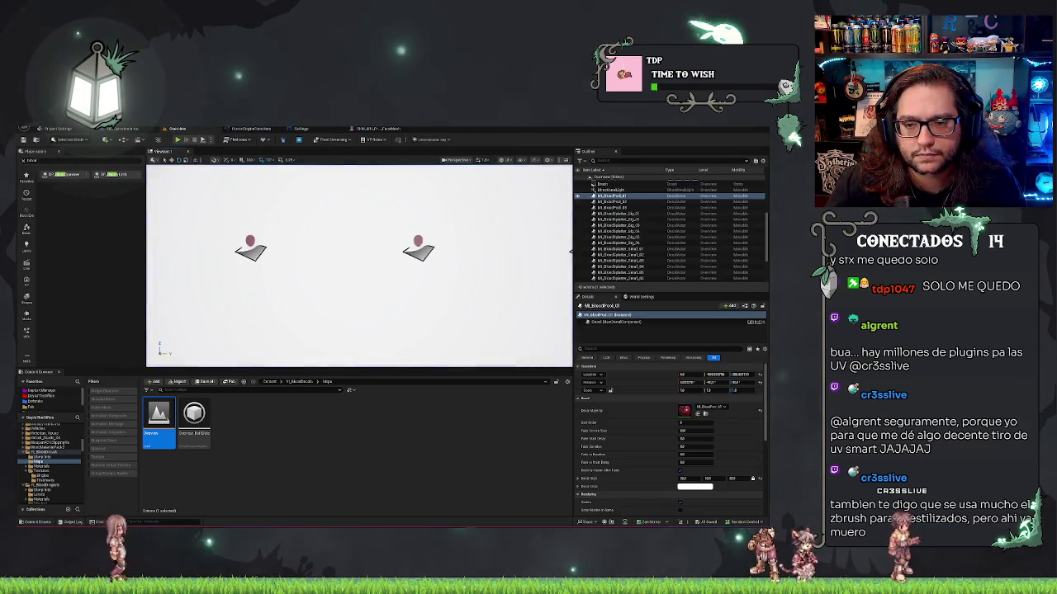
scroll(356, 190, "down", 6)
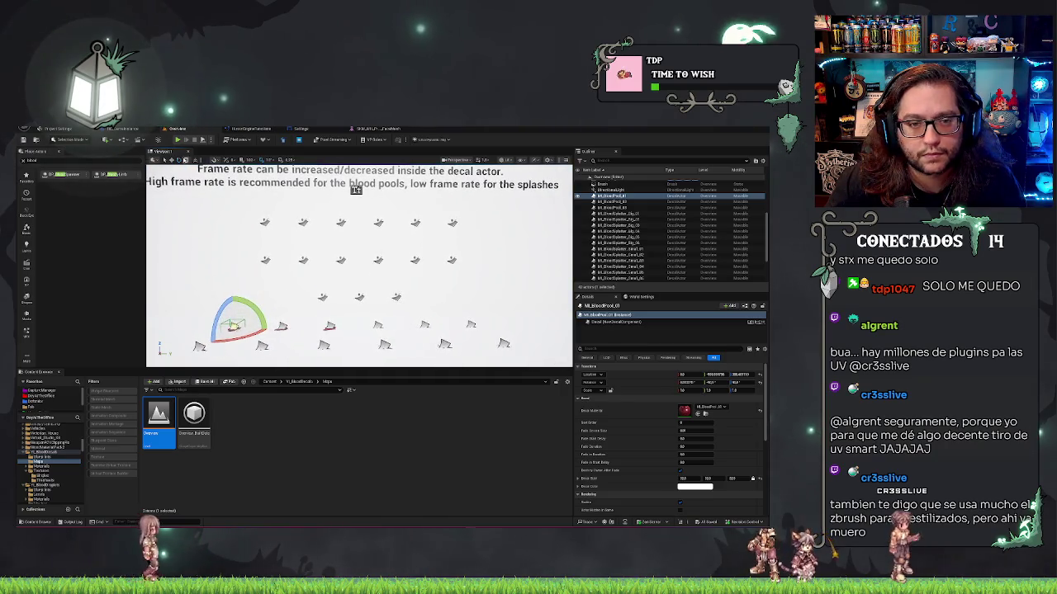
key("alt+p")
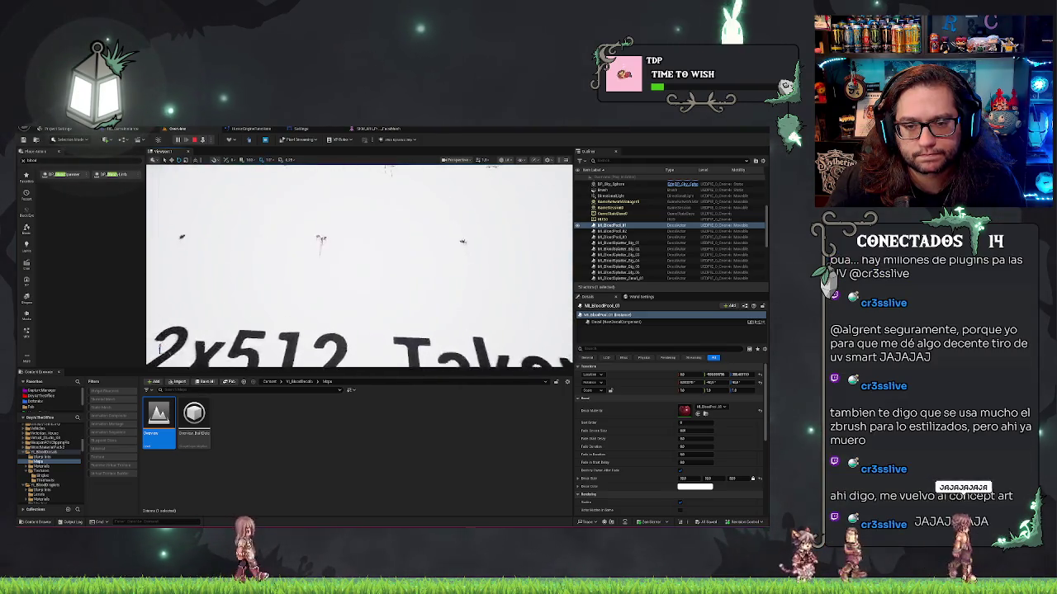
left_click(200, 141)
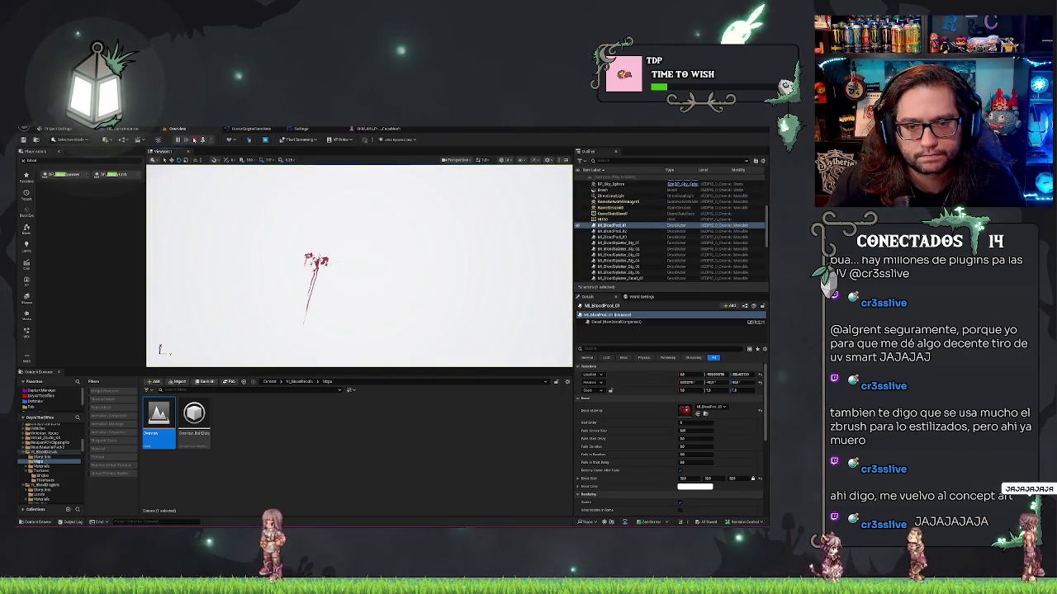
mouse_move(343, 319)
left_mouse_down()
mouse_move(396, 174)
mouse_move(425, 190)
mouse_move(199, 177)
left_mouse_up()
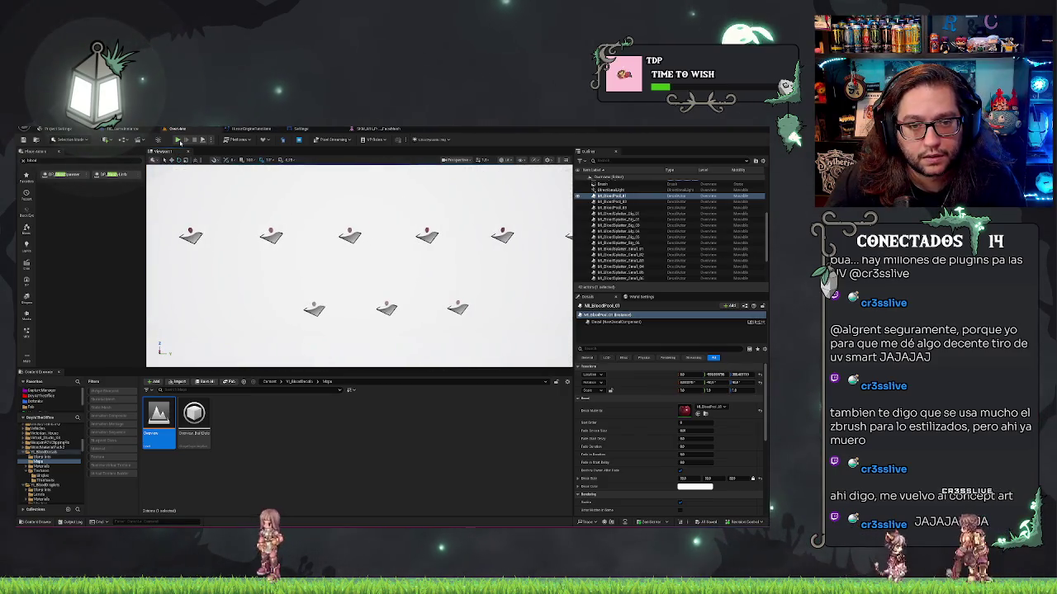
left_click(203, 141)
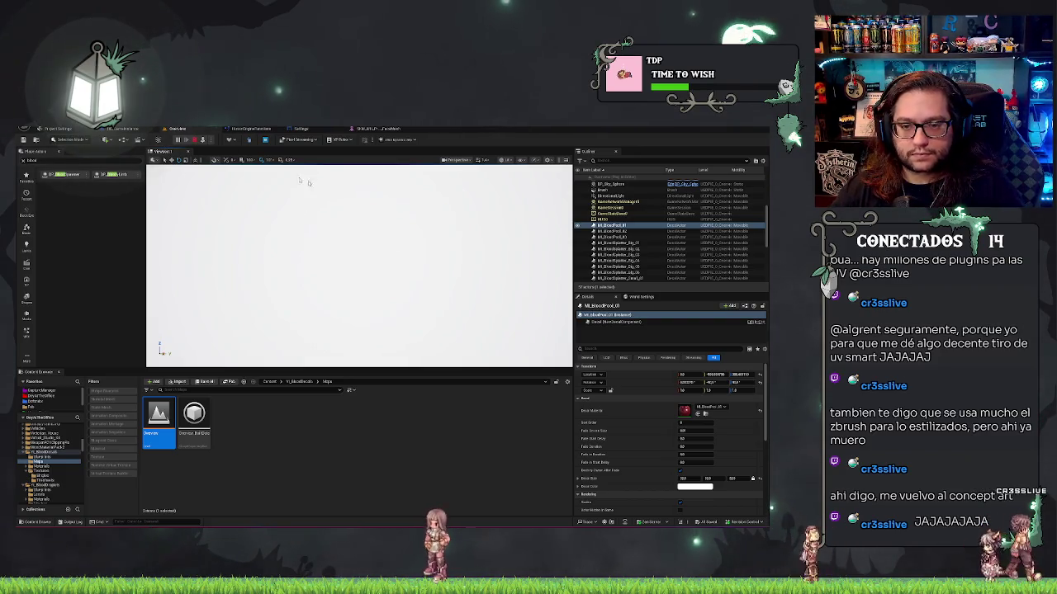
key("Escape")
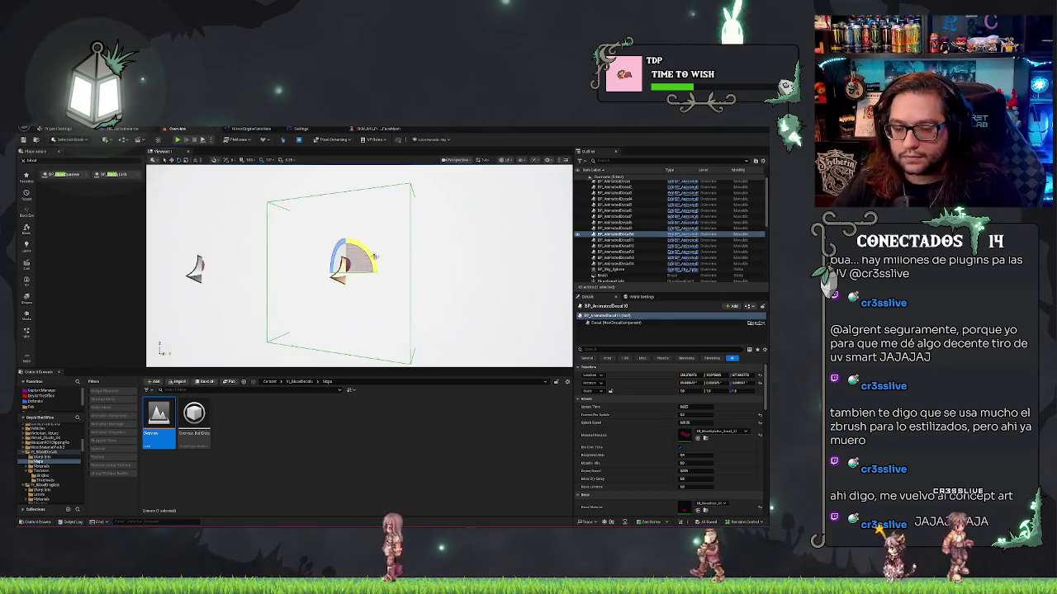
Load OfficeV2_Beta from the File menu's Recent Levels list
scroll(360, 264, "down", 5)
left_click_drag(359, 264, 359, 293)
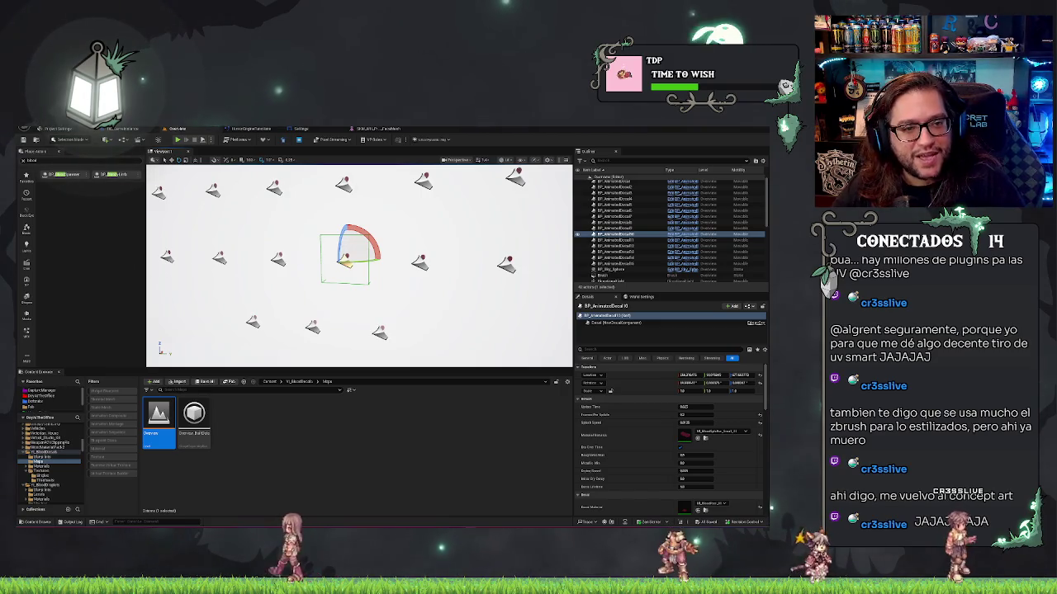
left_click(36, 136)
mouse_move(66, 161)
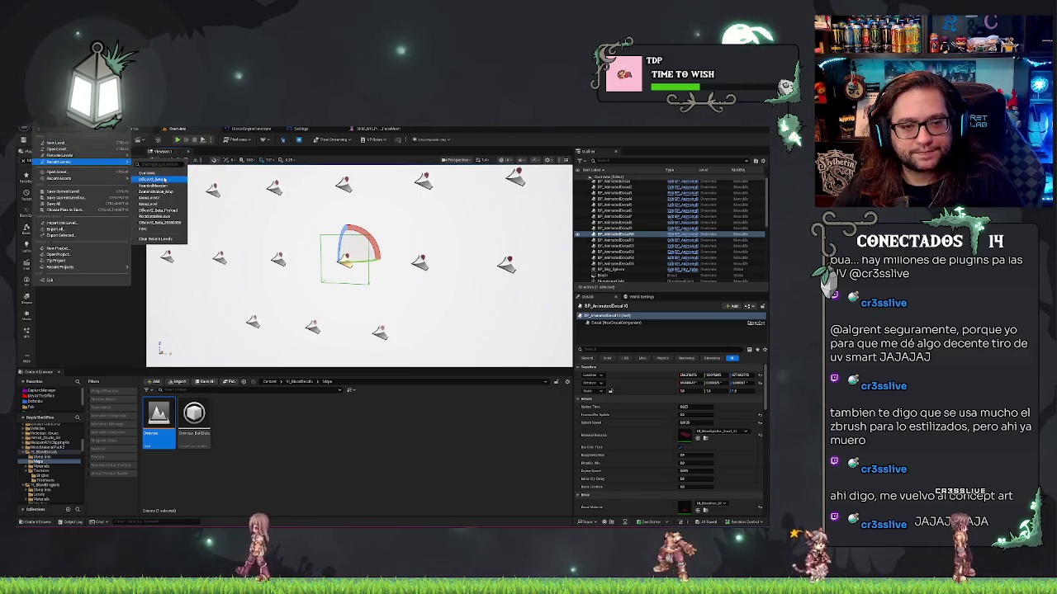
left_click(165, 180)
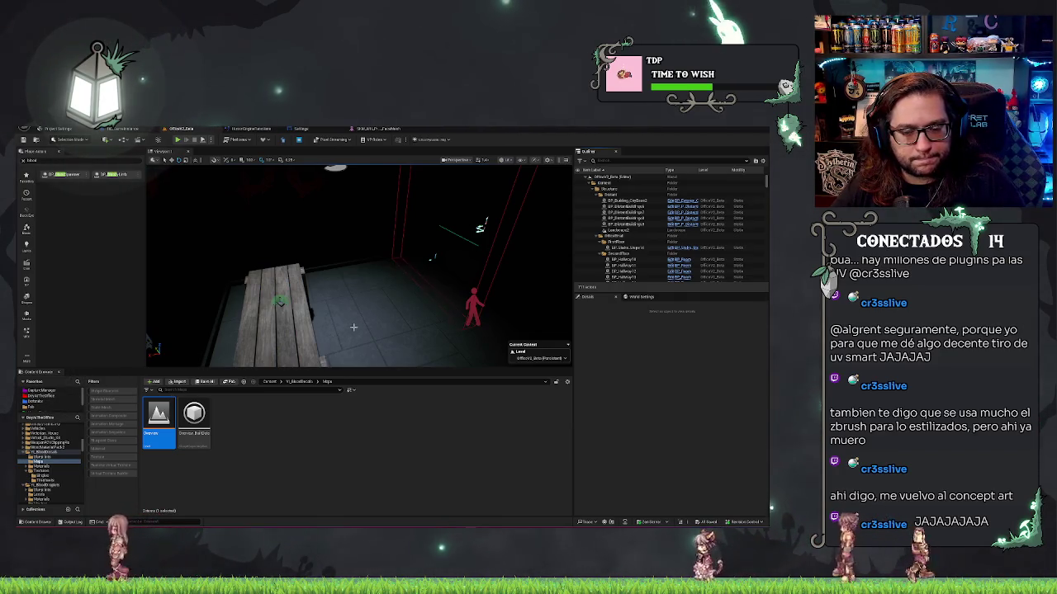
Select BP_AnimatedDecal10 and move it lower, to the right and toward the camera near the doorway
left_click_drag(232, 357, 264, 351)
left_click(368, 264)
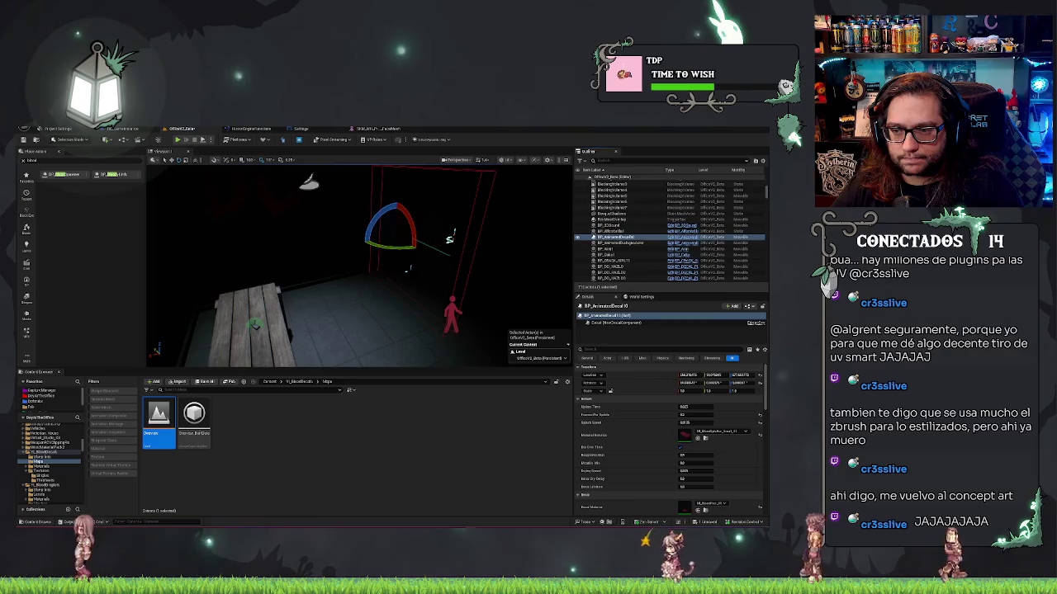
key("w")
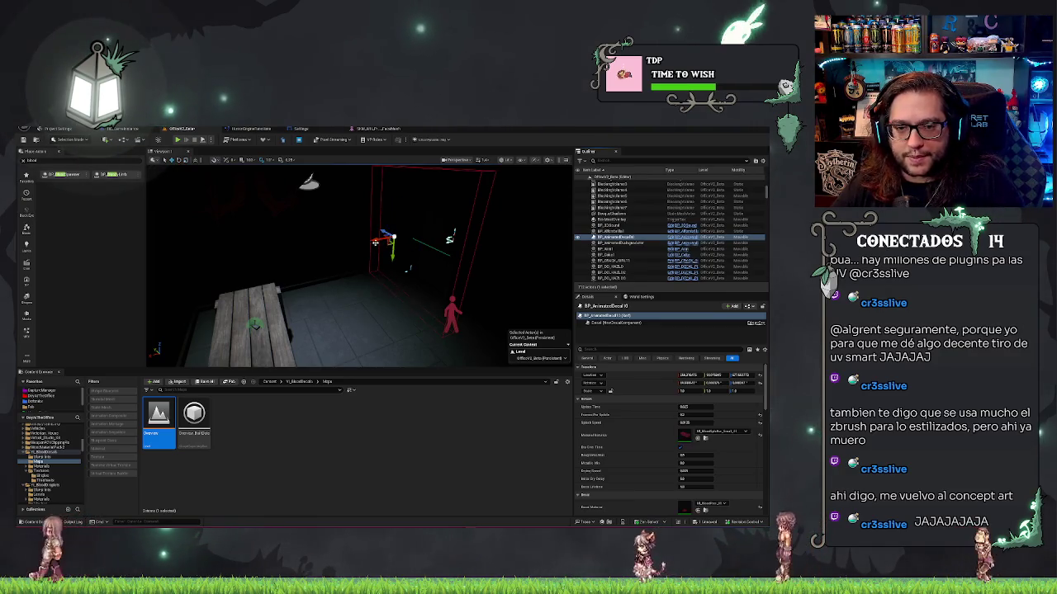
mouse_move(375, 241)
left_mouse_down()
mouse_move(283, 259)
mouse_move(290, 253)
mouse_move(306, 302)
mouse_move(366, 335)
mouse_move(355, 314)
left_mouse_up()
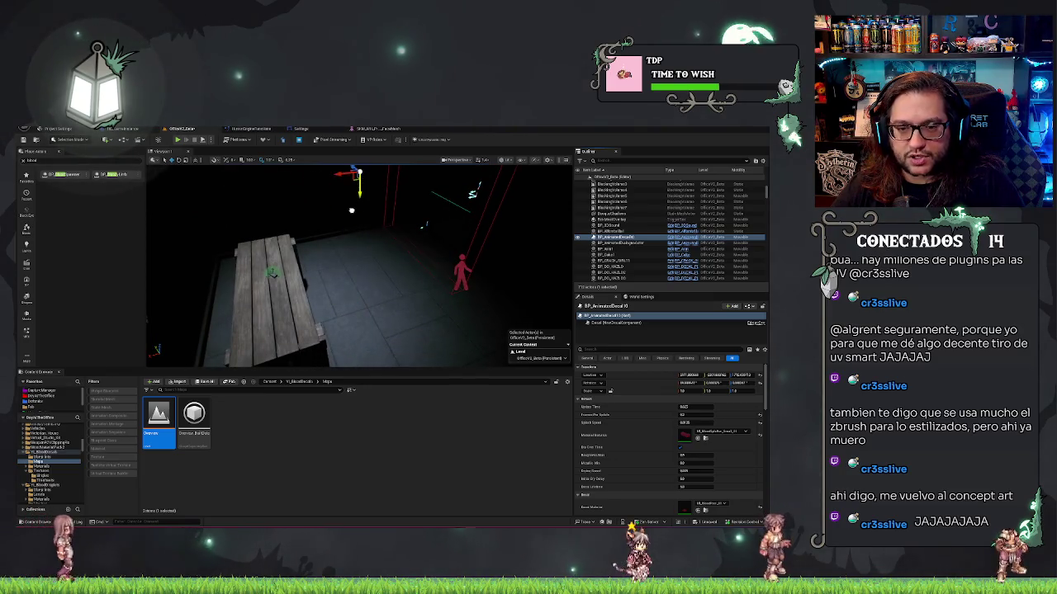
key("f")
left_click_drag(409, 316, 432, 336)
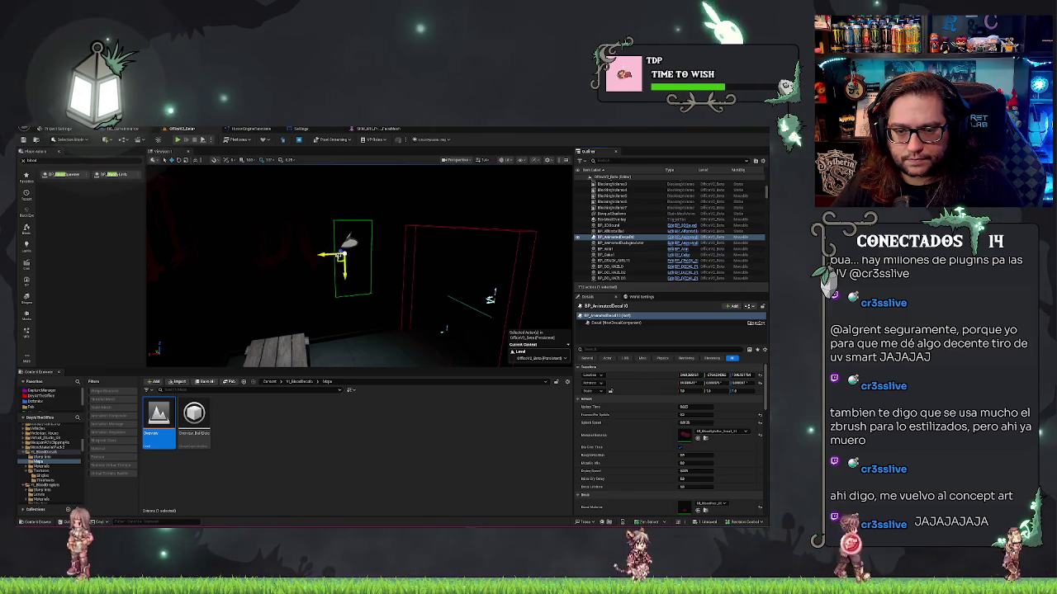
left_click_drag(351, 255, 381, 279)
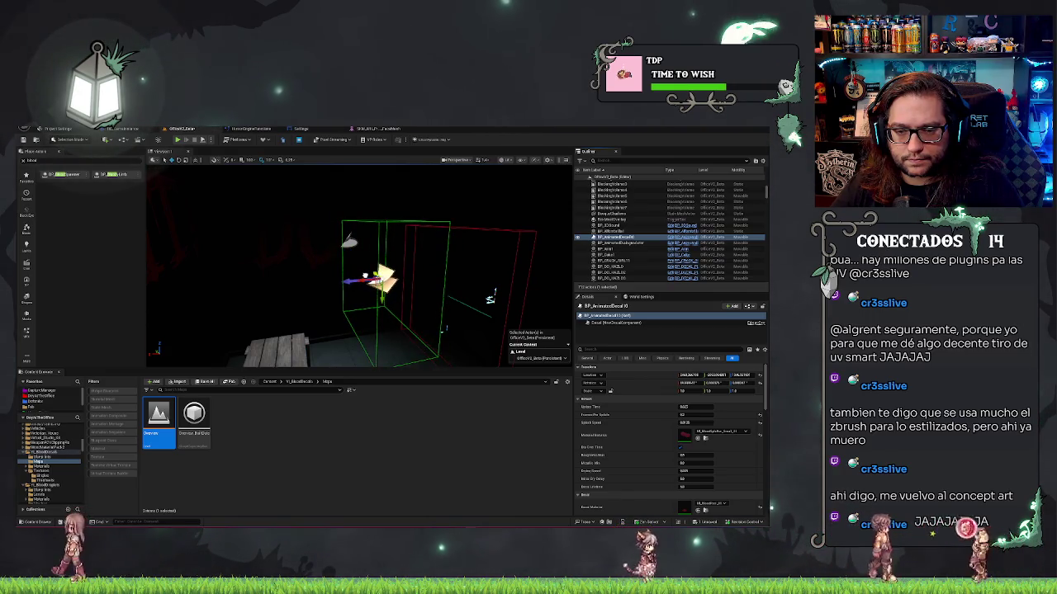
Rotate the decal to face a new direction and check its placement from several angles
key("e")
mouse_move(388, 272)
left_mouse_down()
mouse_move(355, 240)
mouse_move(356, 250)
left_mouse_up()
key("f")
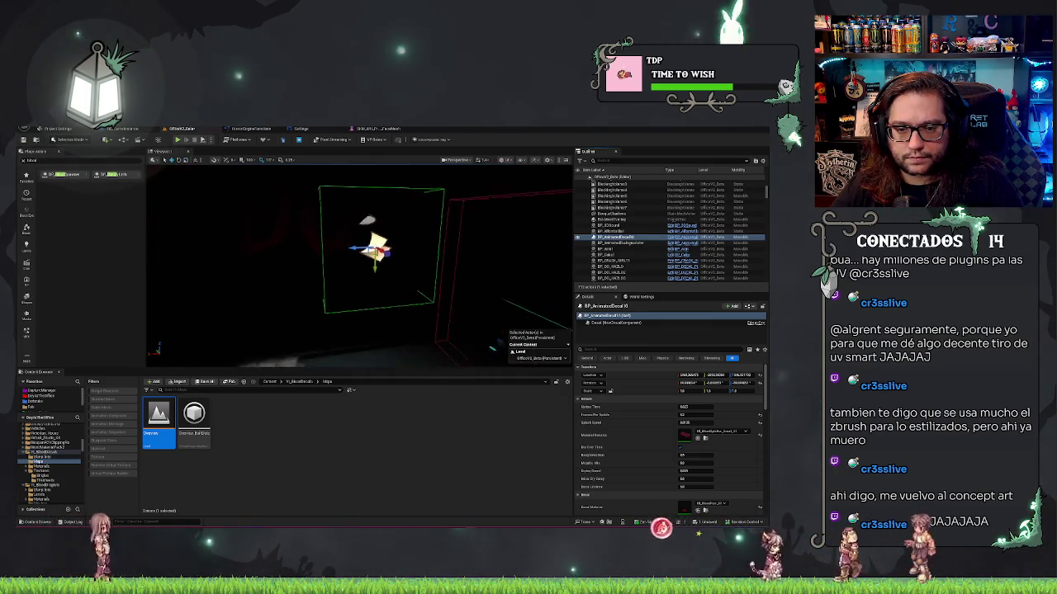
left_click_drag(355, 314, 322, 301)
left_click_drag(423, 233, 388, 239)
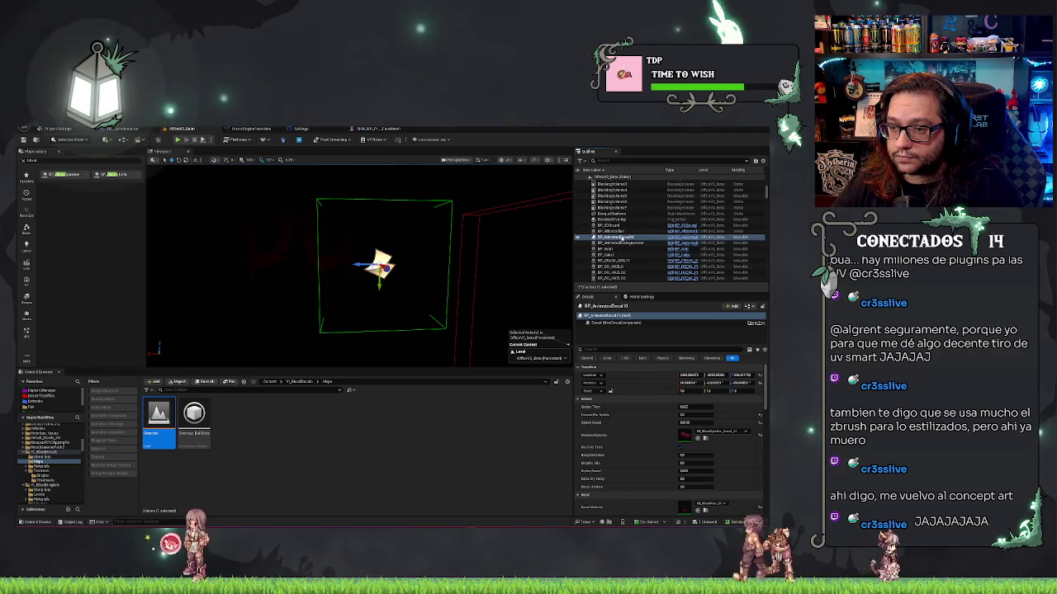
right_click(621, 238)
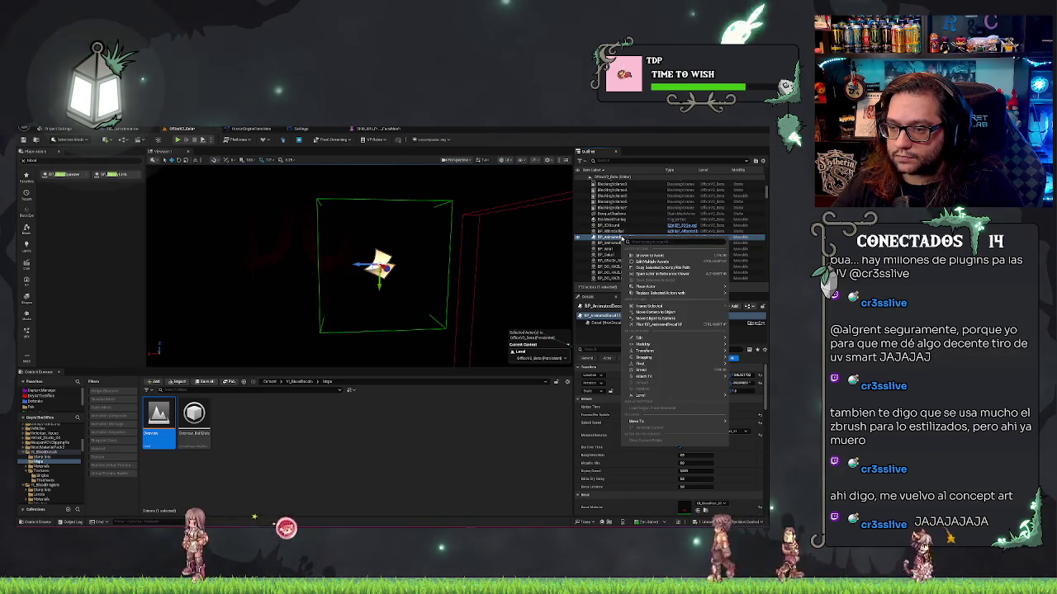
Browse to DayAtTheOffice > Sequences and open the first Level Sequence asset in Sequencer
left_click(618, 238)
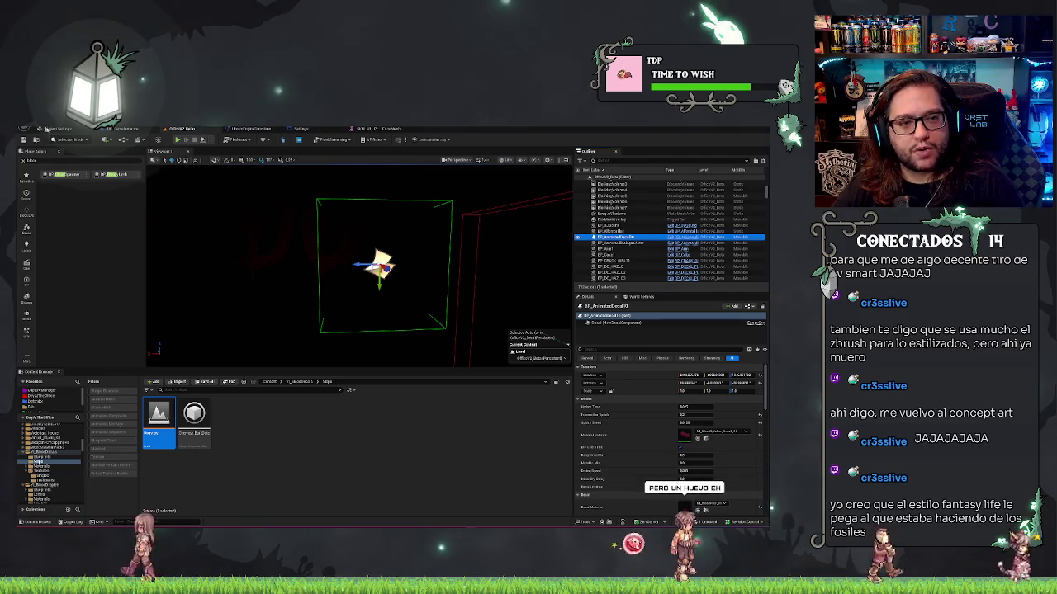
left_click(36, 399)
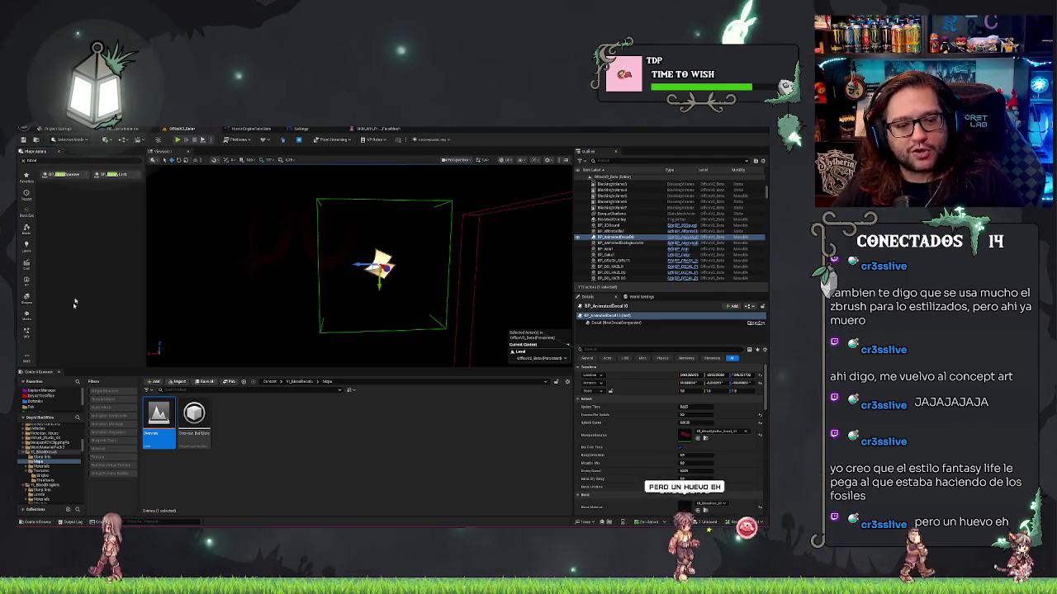
left_click(36, 396)
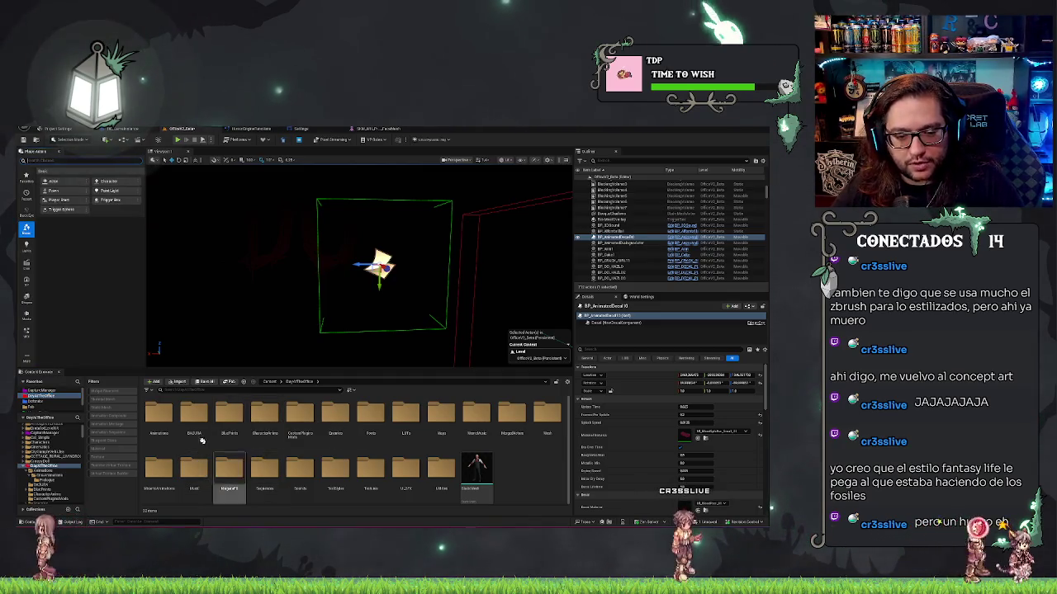
double_click(149, 417)
double_click(159, 417)
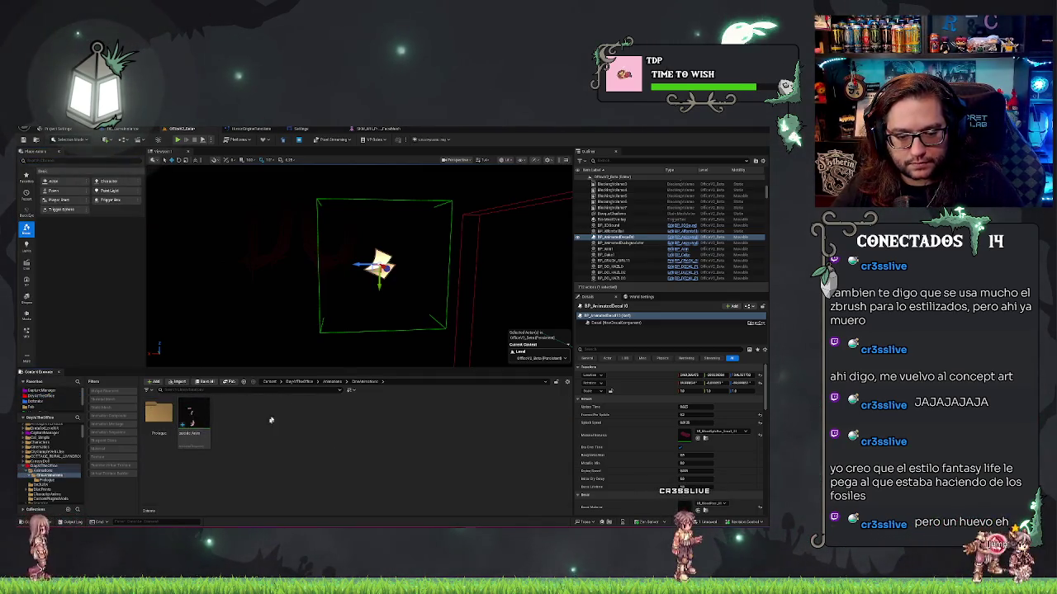
left_click(328, 382)
left_click(299, 382)
double_click(263, 473)
left_click(164, 432)
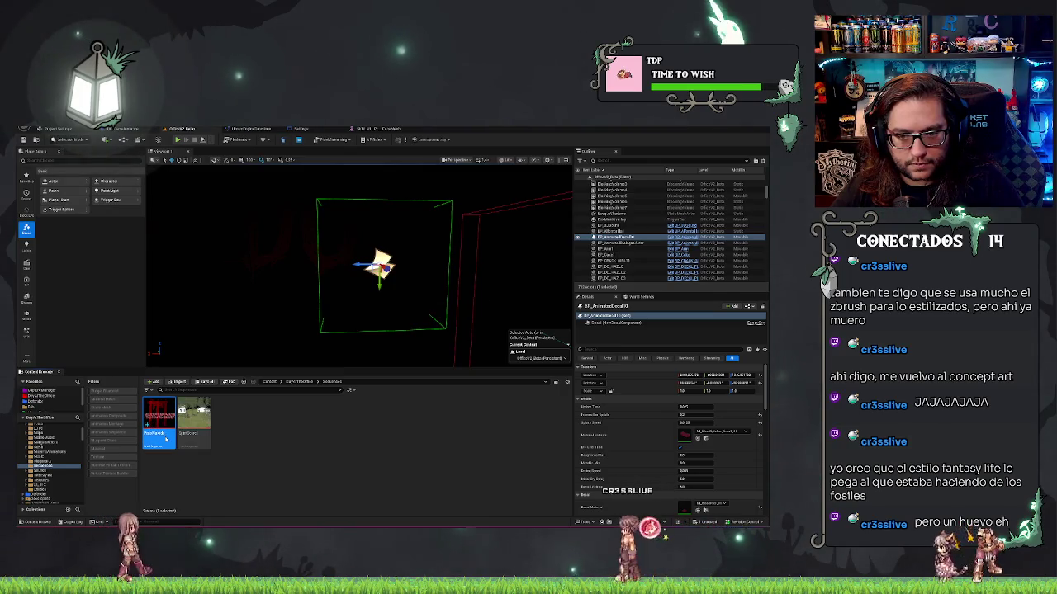
double_click(166, 440)
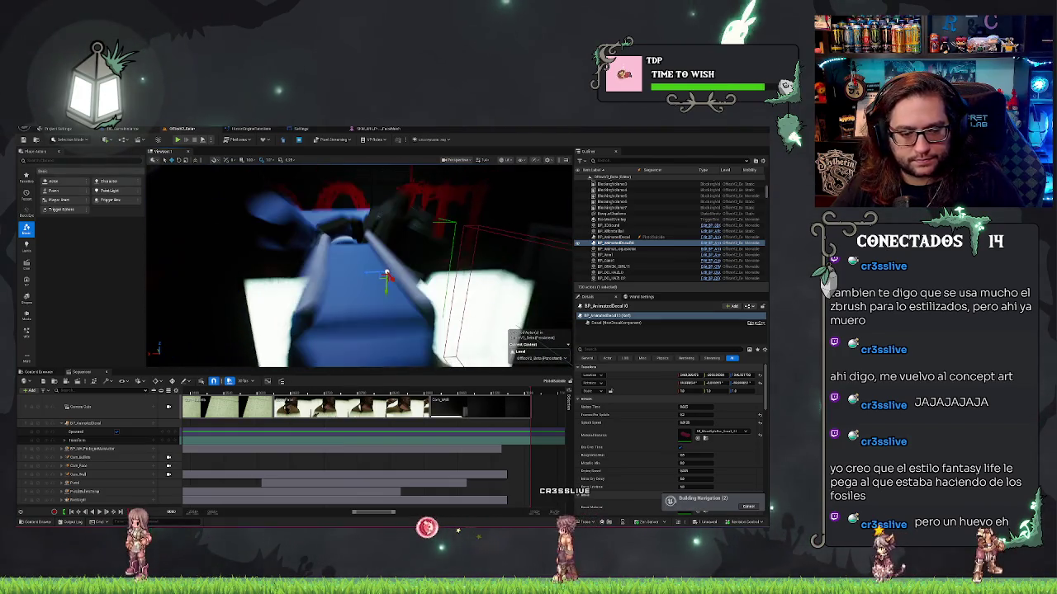
Delete the old BP_AnimatedDecal10 track from the sequence
left_click(110, 425)
key("Delete")
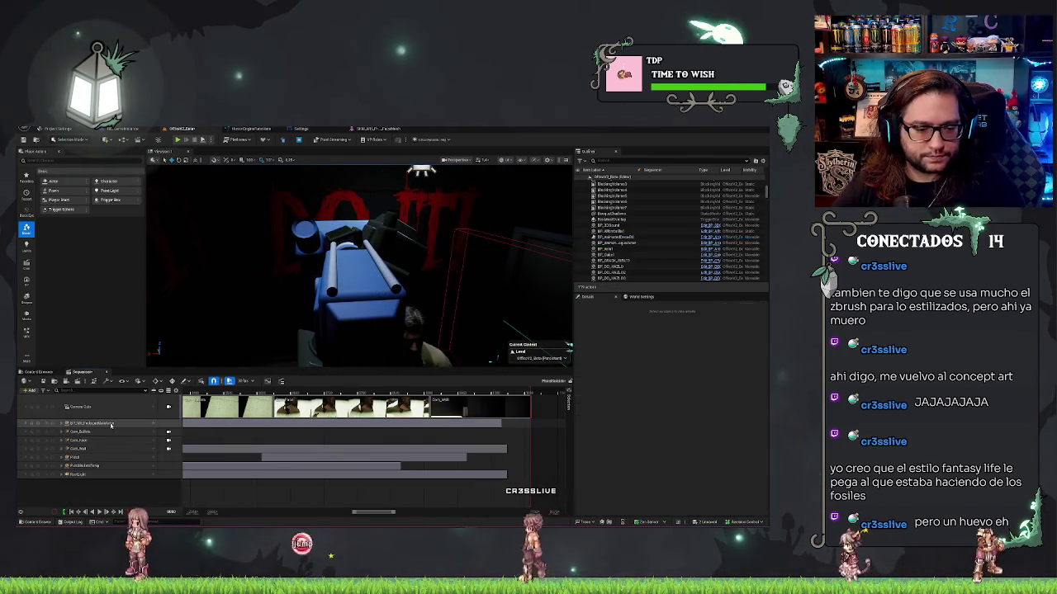
key("ctrl+v")
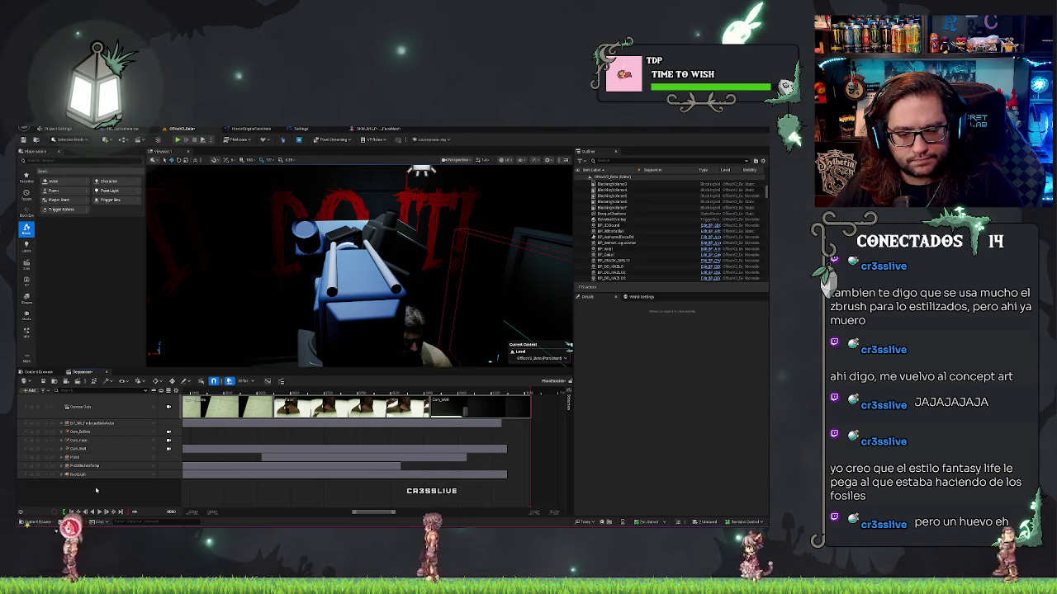
Add BP_AnimatedDecal10 from the level back into Sequencer as a new track
mouse_move(359, 265)
left_mouse_down()
mouse_move(351, 268)
mouse_move(372, 264)
mouse_move(369, 252)
left_mouse_up()
left_click(340, 302)
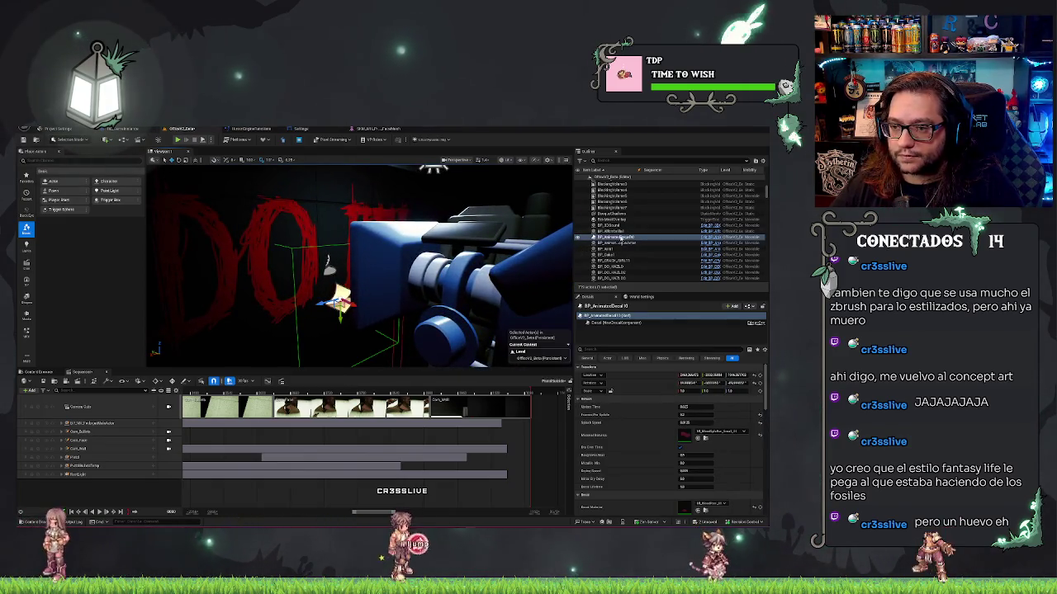
left_click_drag(93, 496, 92, 497)
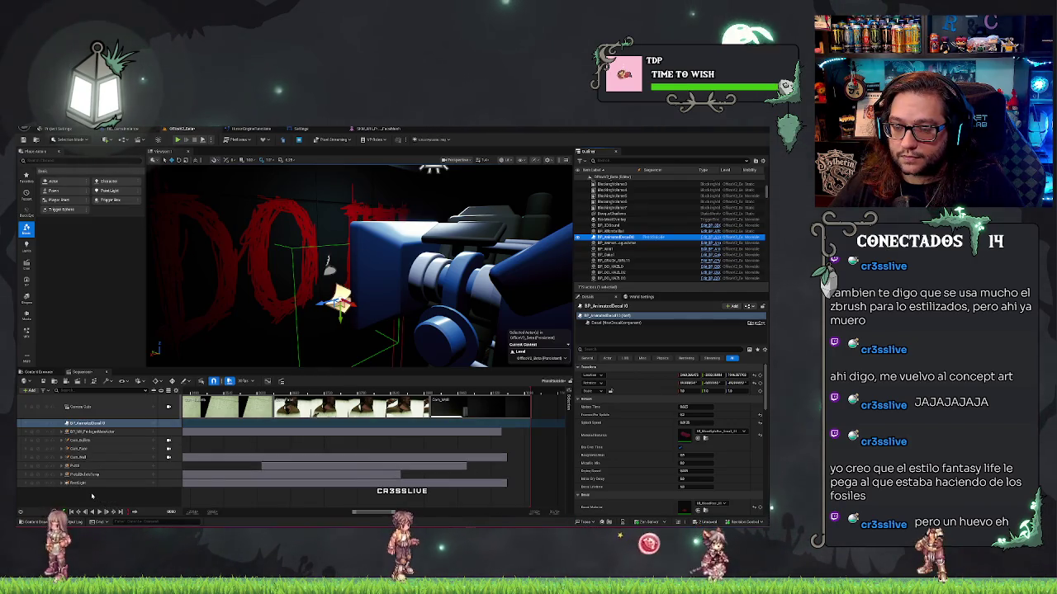
right_click(104, 422)
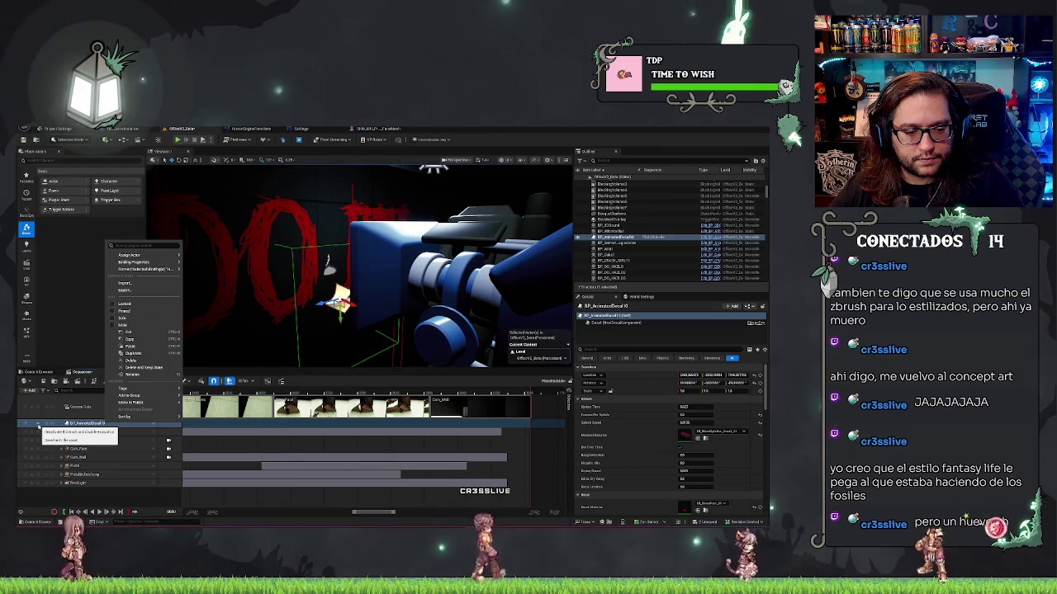
key("Escape")
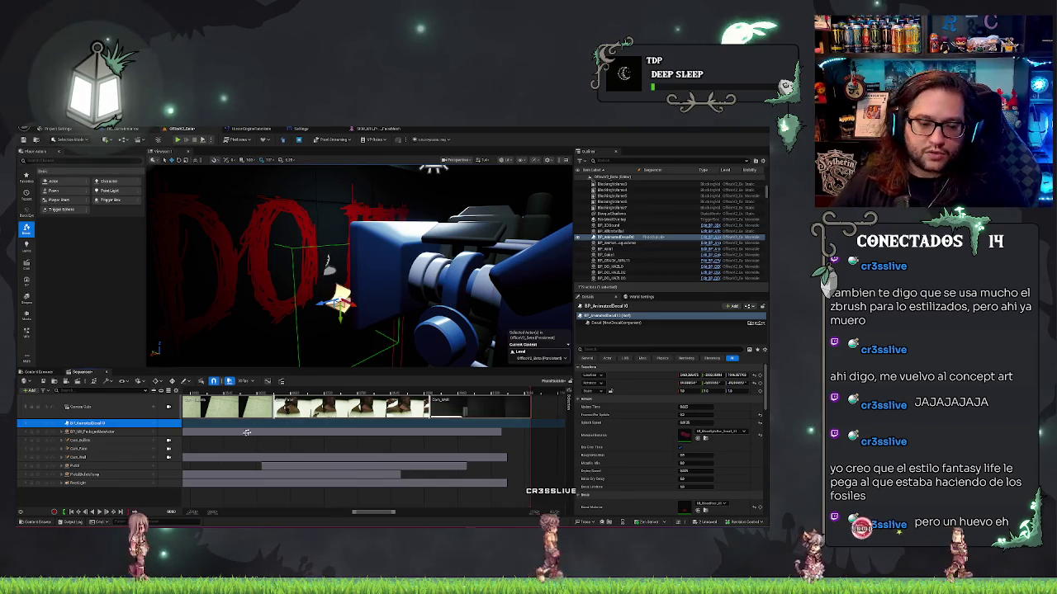
double_click(89, 423)
key("ctrl+v")
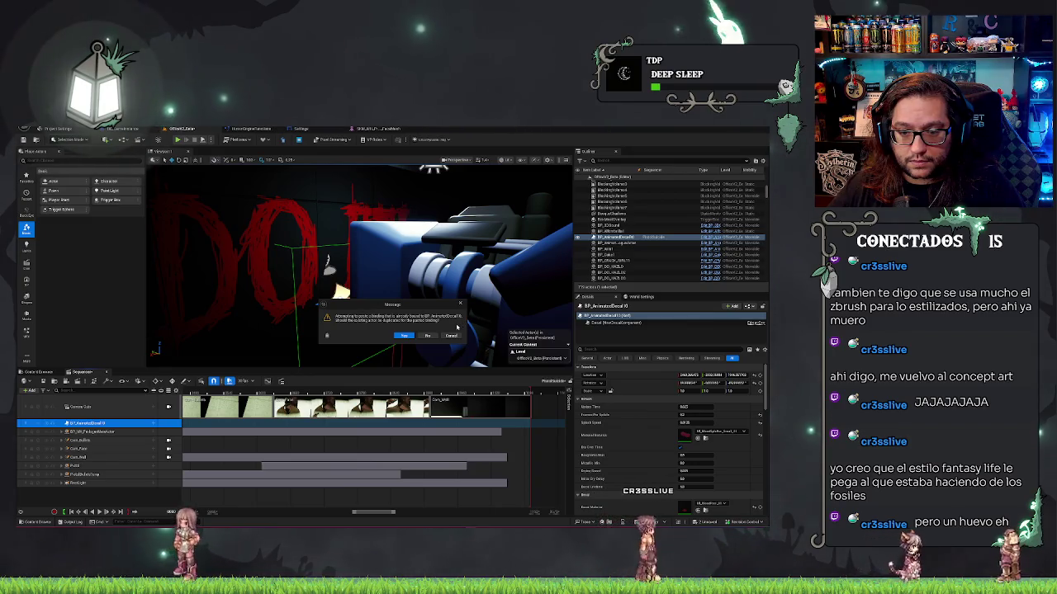
left_click(402, 336)
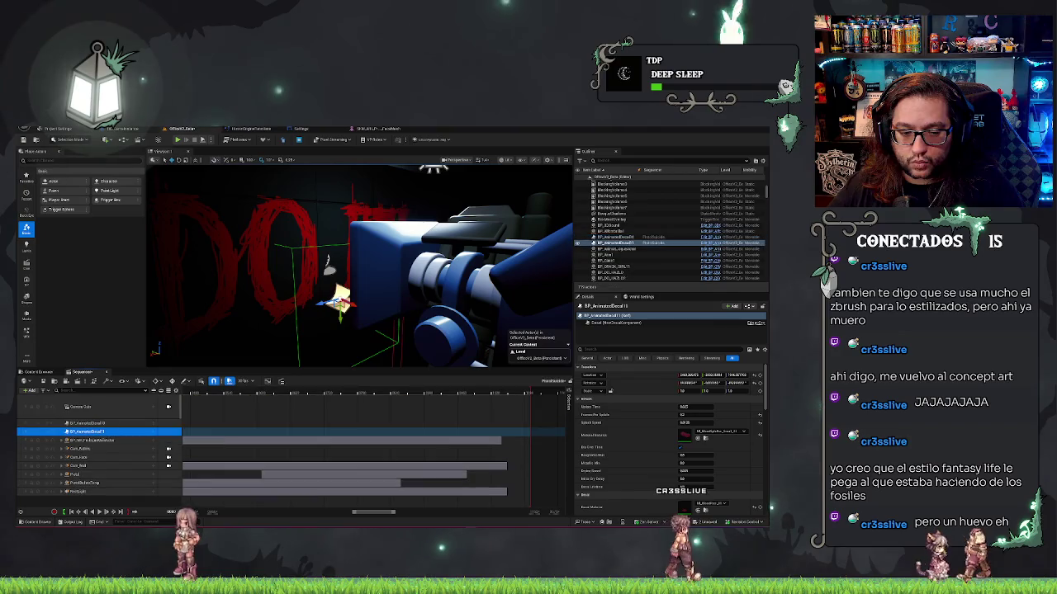
key("ctrl+z")
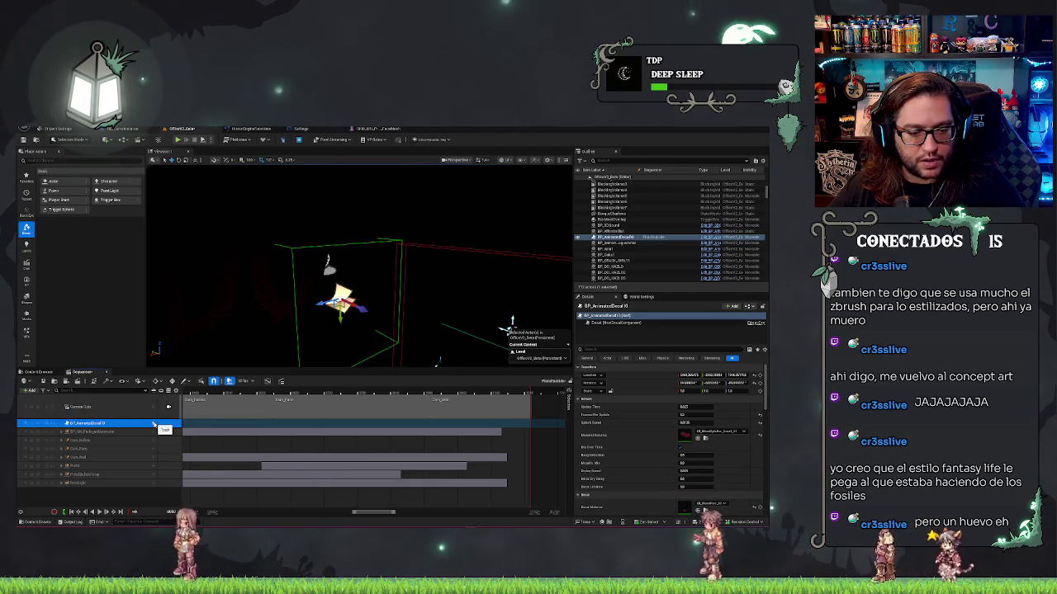
left_click(153, 424)
mouse_move(175, 438)
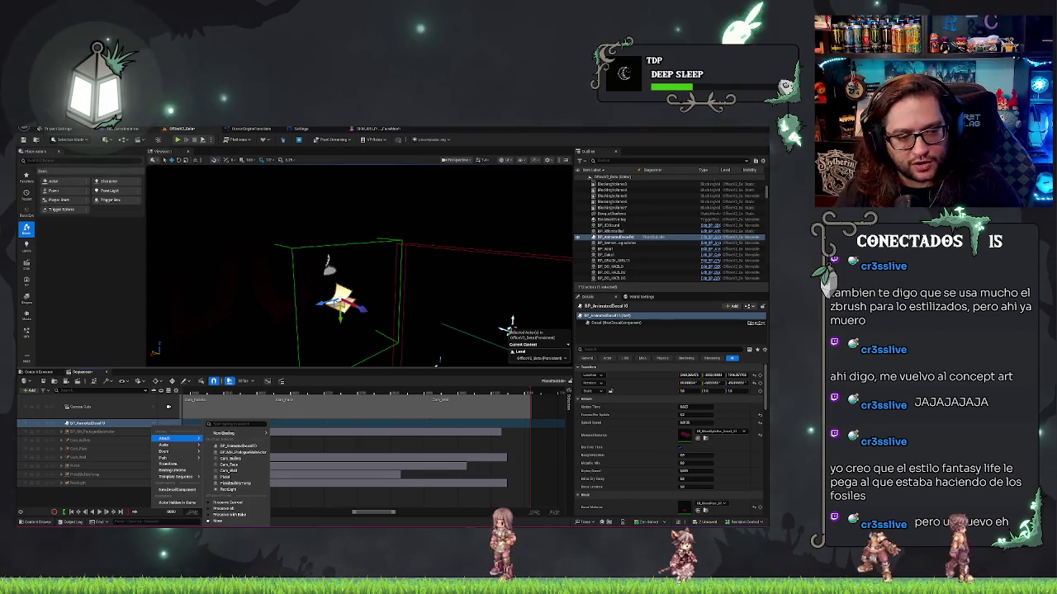
left_click_drag(415, 307, 489, 361)
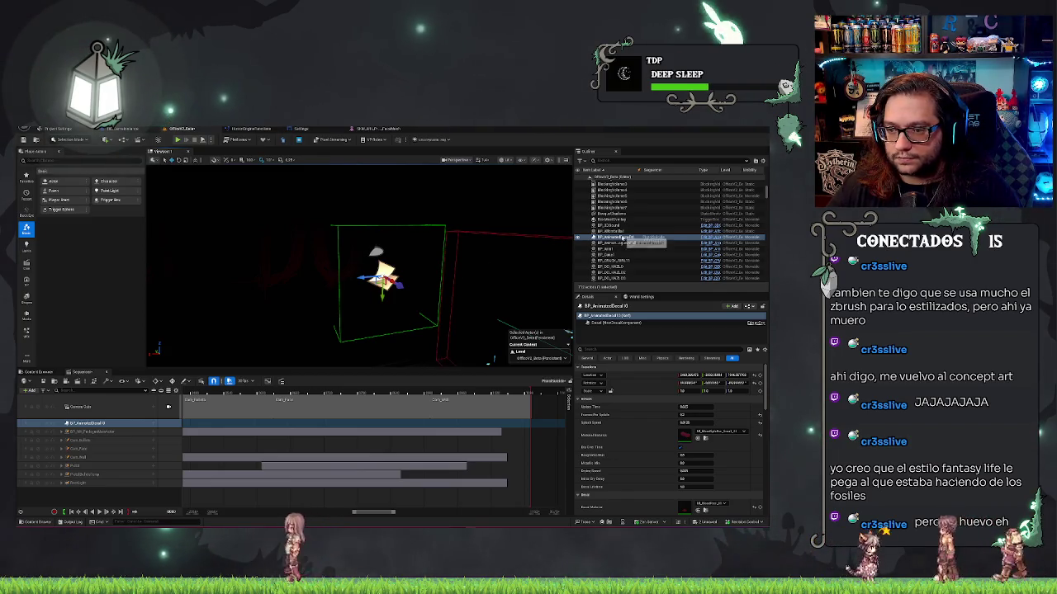
Find the BP_AnimatedDecal blueprint via Browse to Asset and add it to Sequencer as a spawnable track
right_click(624, 238)
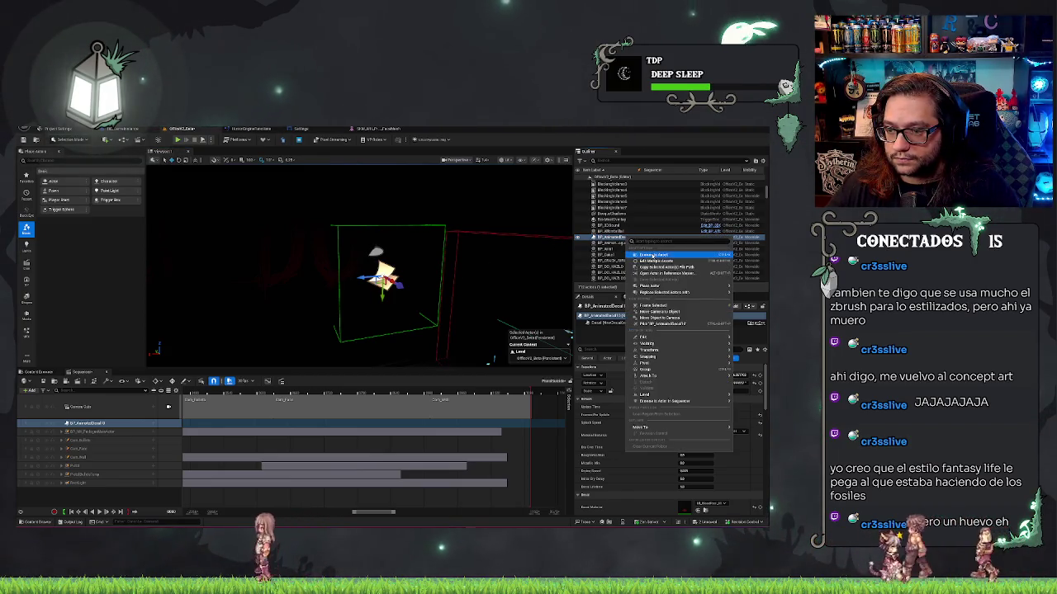
left_click(632, 256)
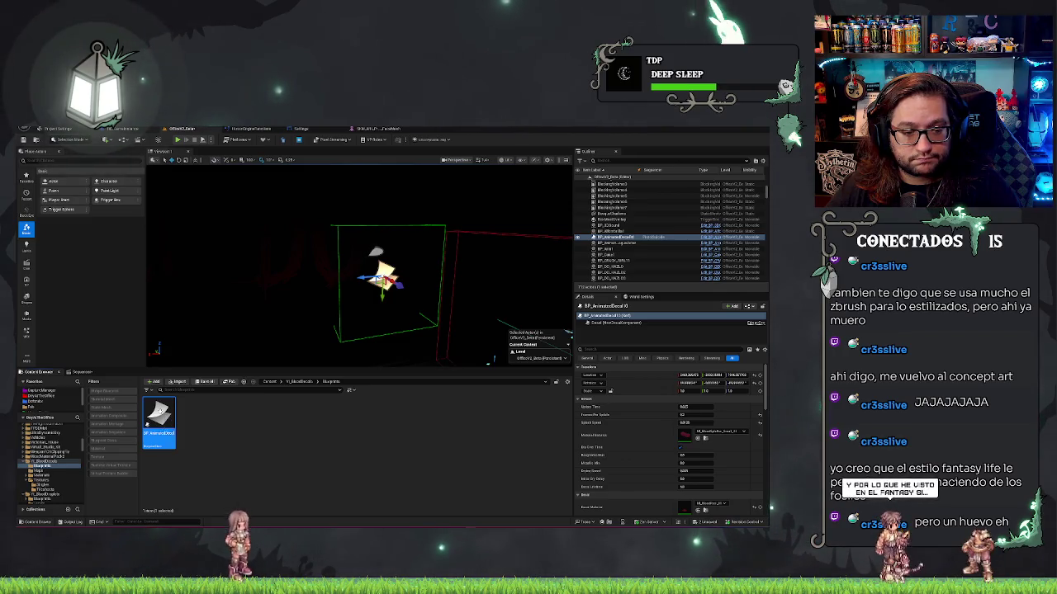
key("ctrl+space")
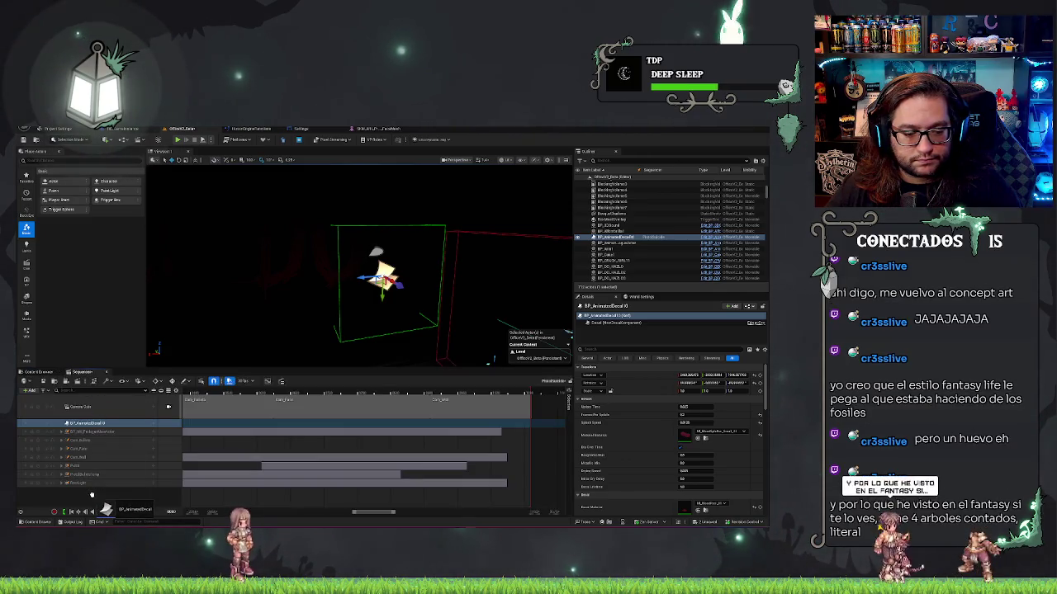
left_click_drag(92, 496, 92, 492)
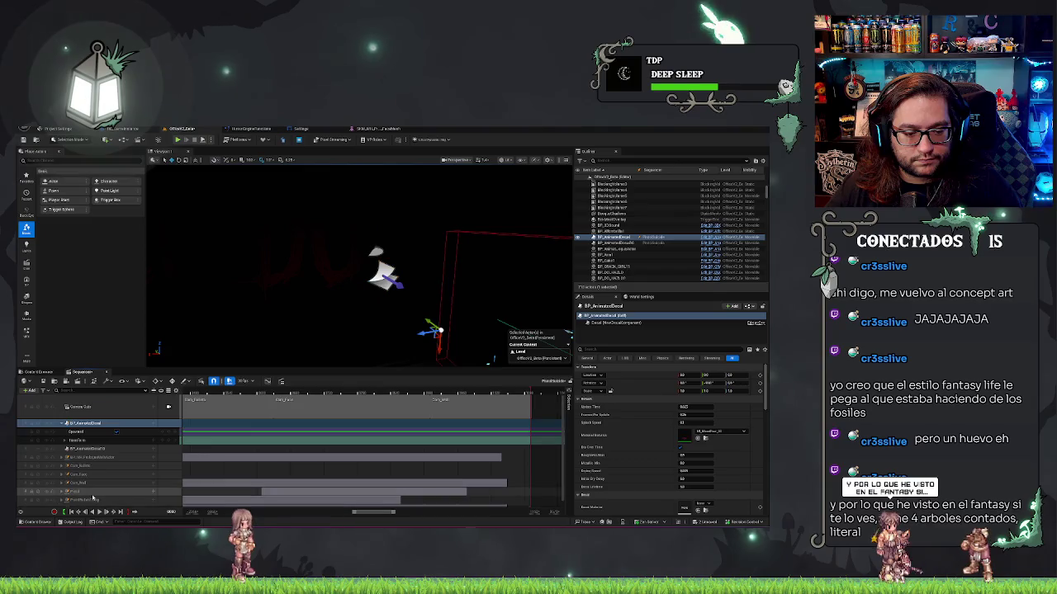
left_click(91, 450)
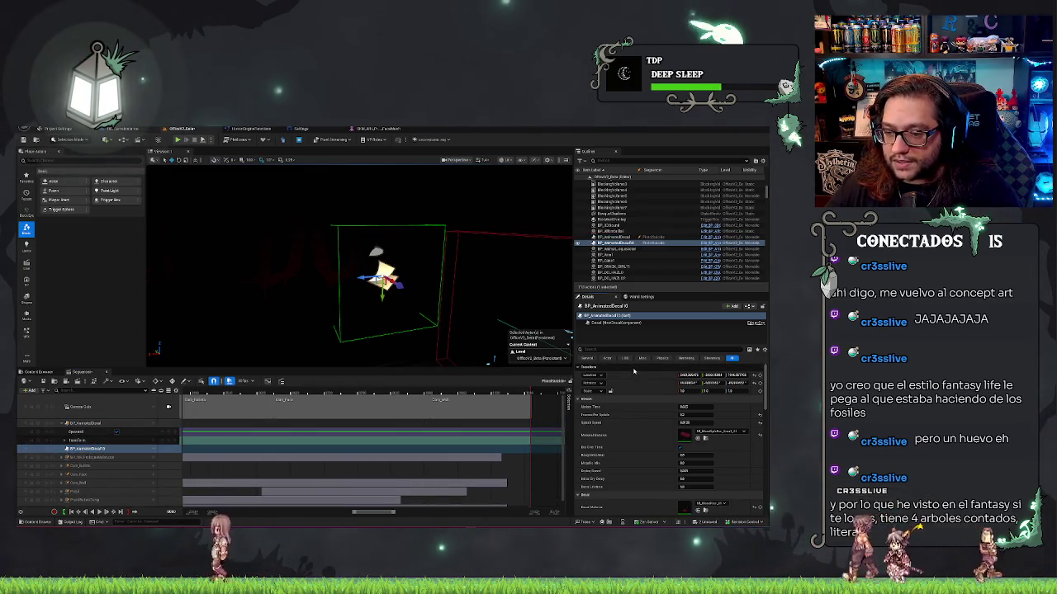
left_click(94, 423)
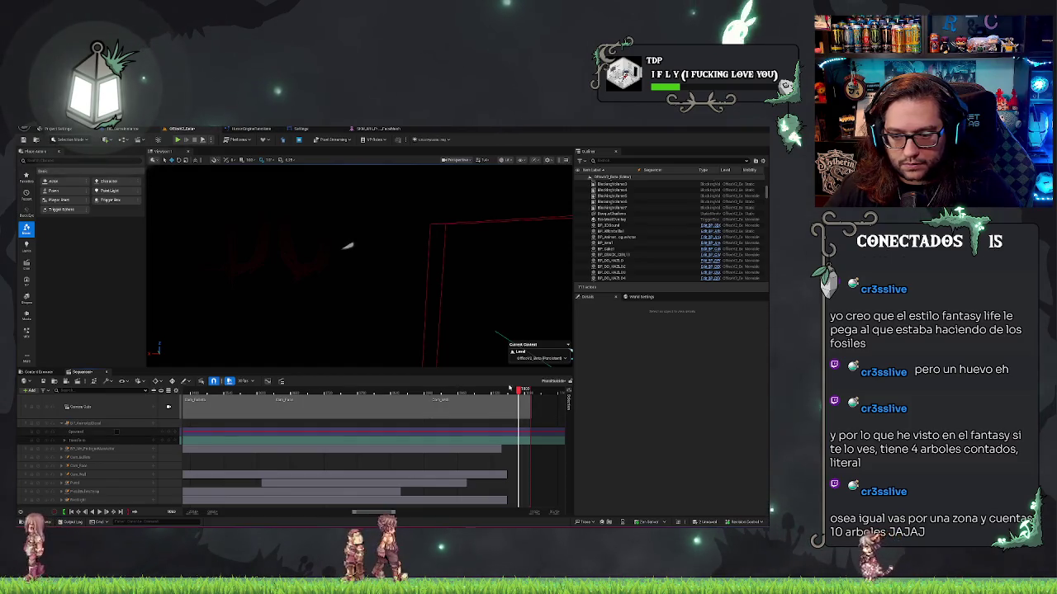
Play and scrub the sequence, comparing the decal track against the Camera Cuts and camera tracks
left_click(460, 389)
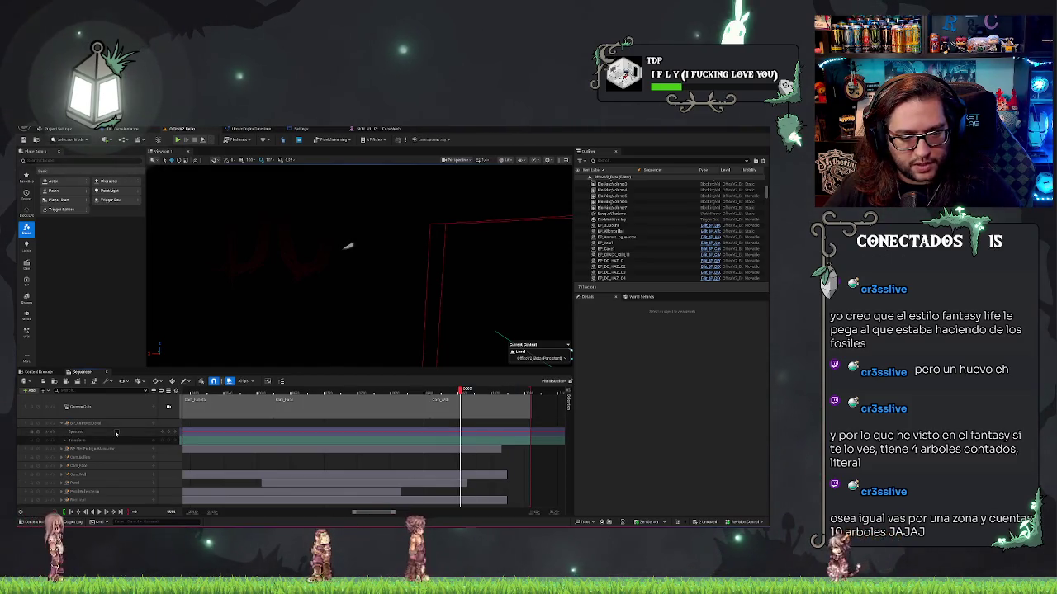
key("space")
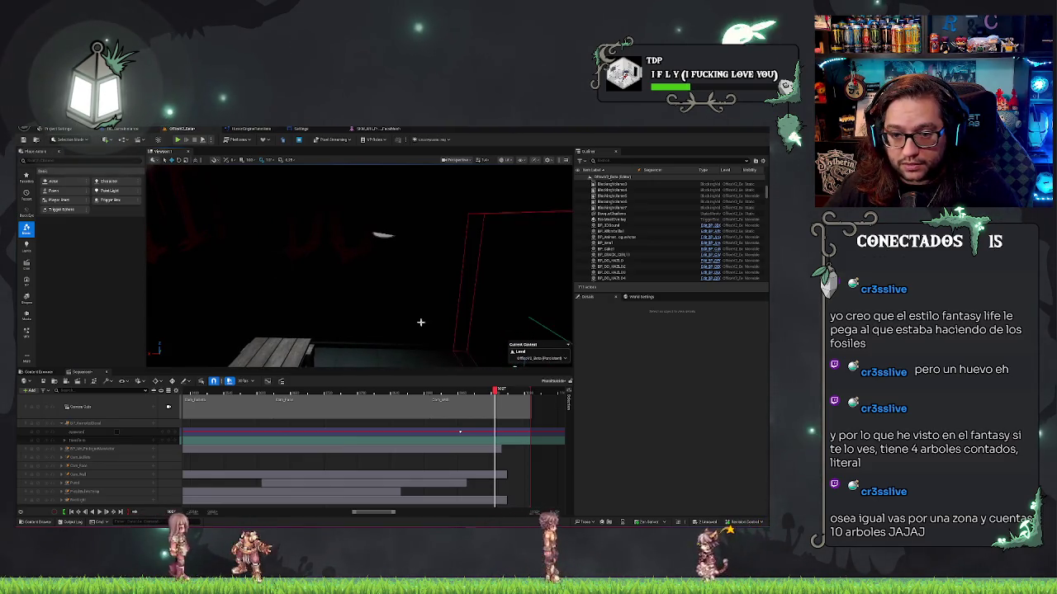
left_click(104, 407)
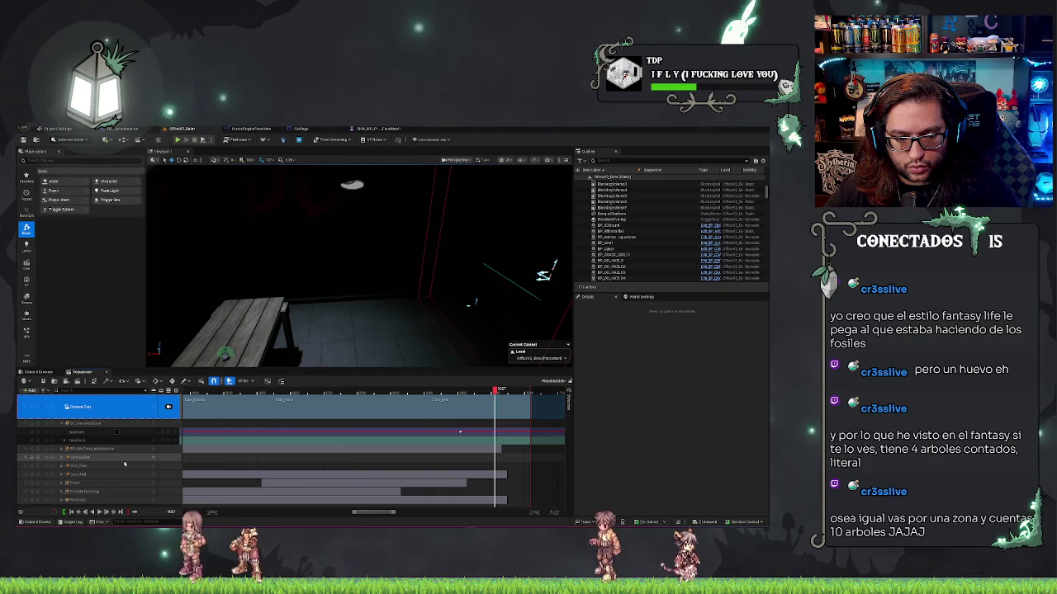
left_click(91, 466)
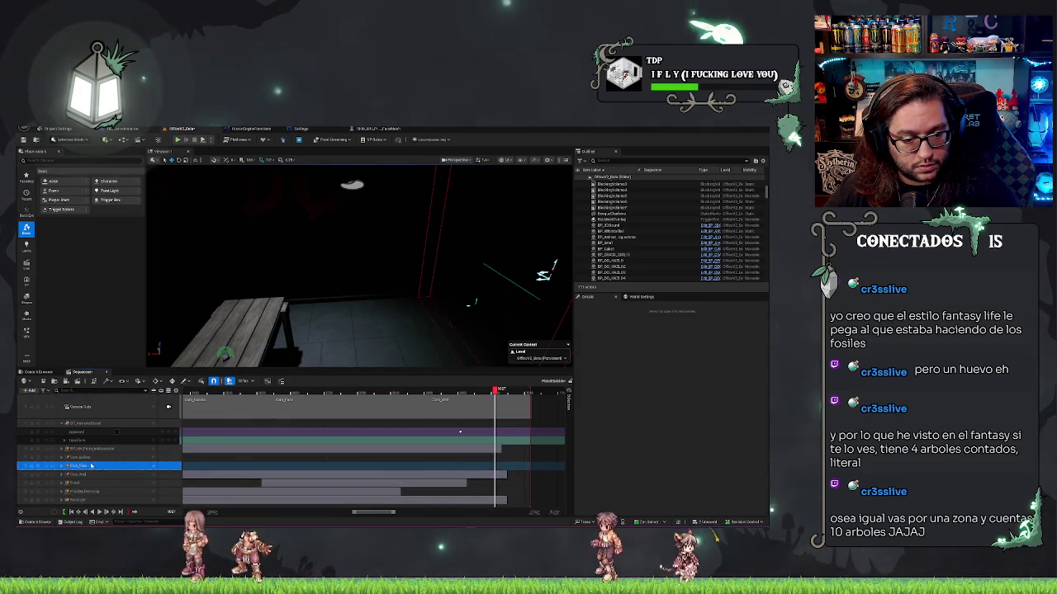
key("f")
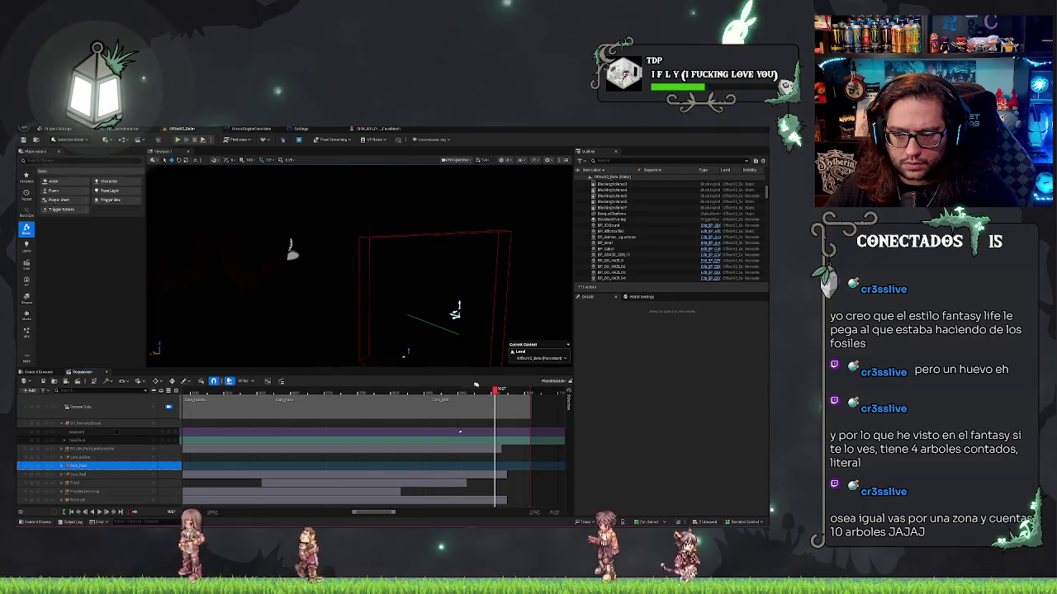
left_click_drag(495, 390, 488, 390)
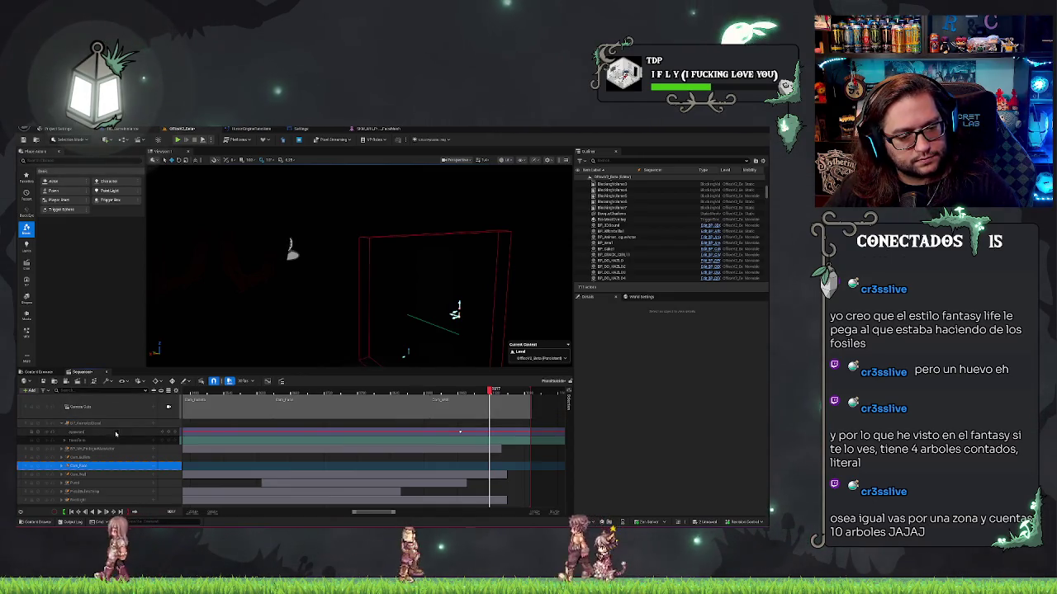
left_click(91, 458)
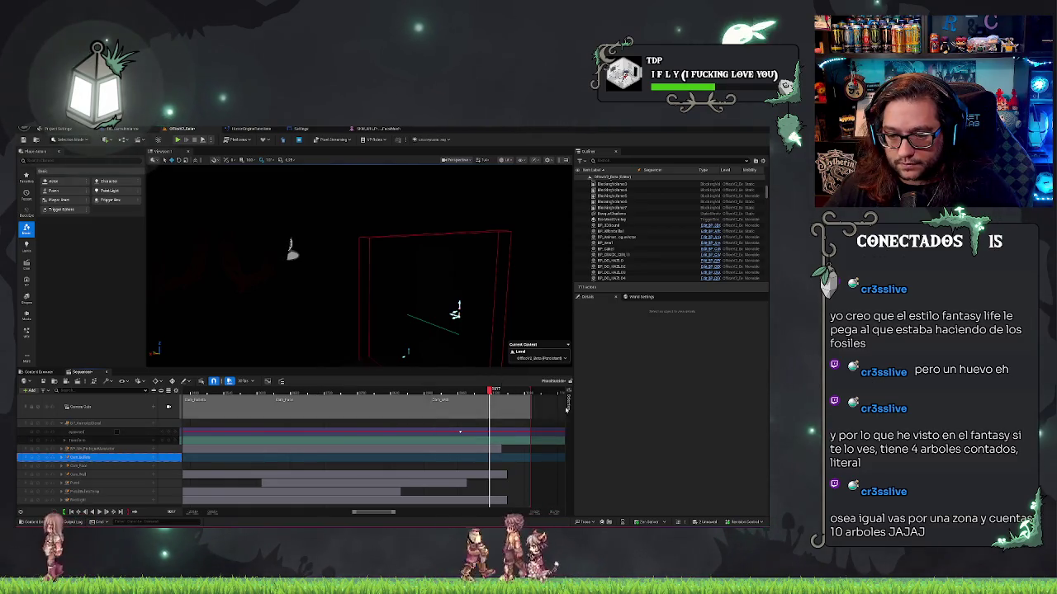
left_click(475, 423)
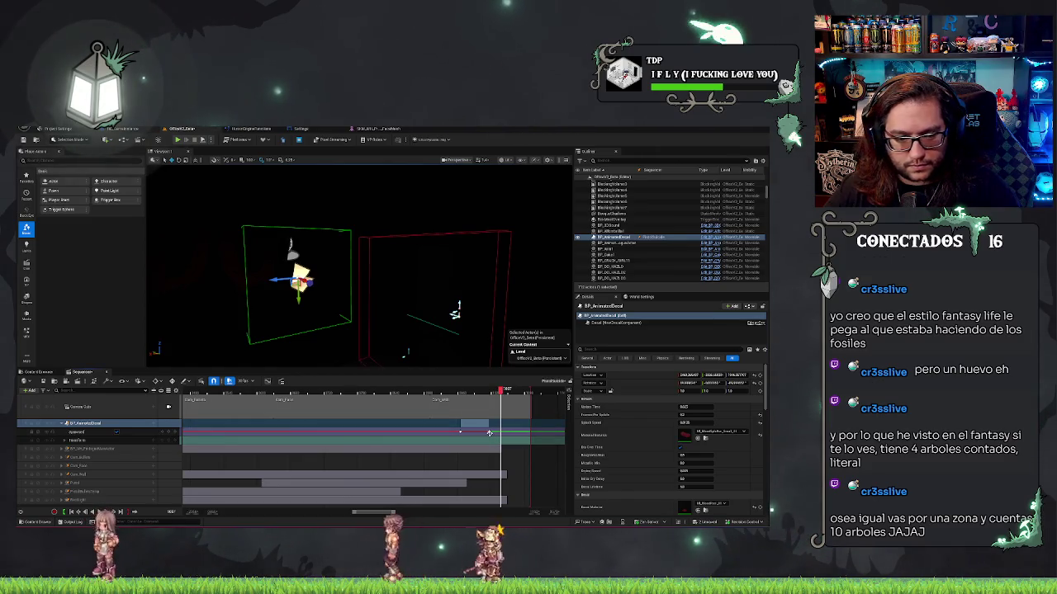
Scrub the timeline back toward the start and preview the animated decal track
left_click_drag(488, 432, 493, 433)
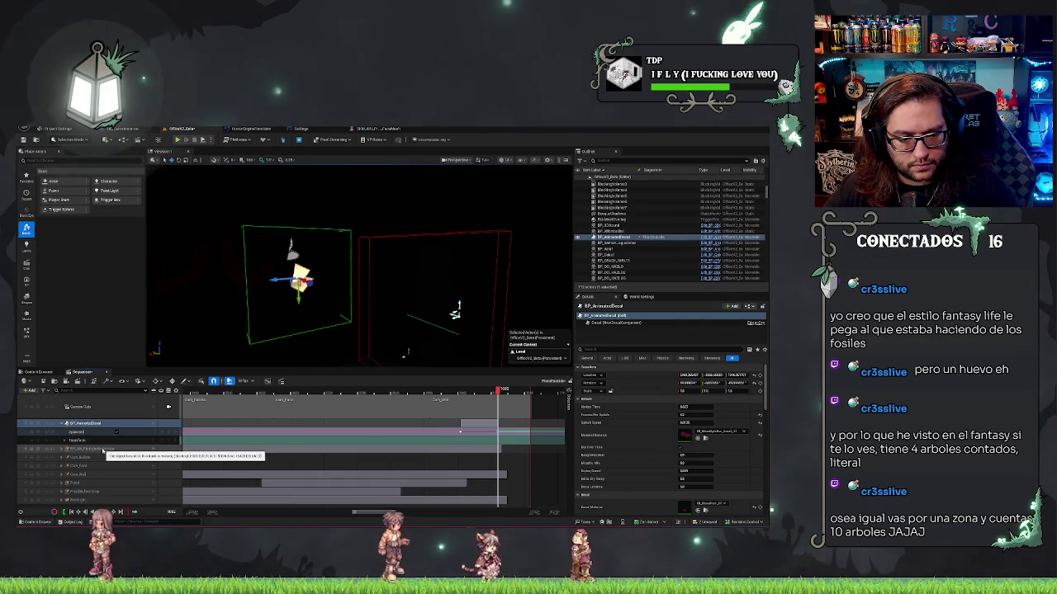
left_click(332, 392)
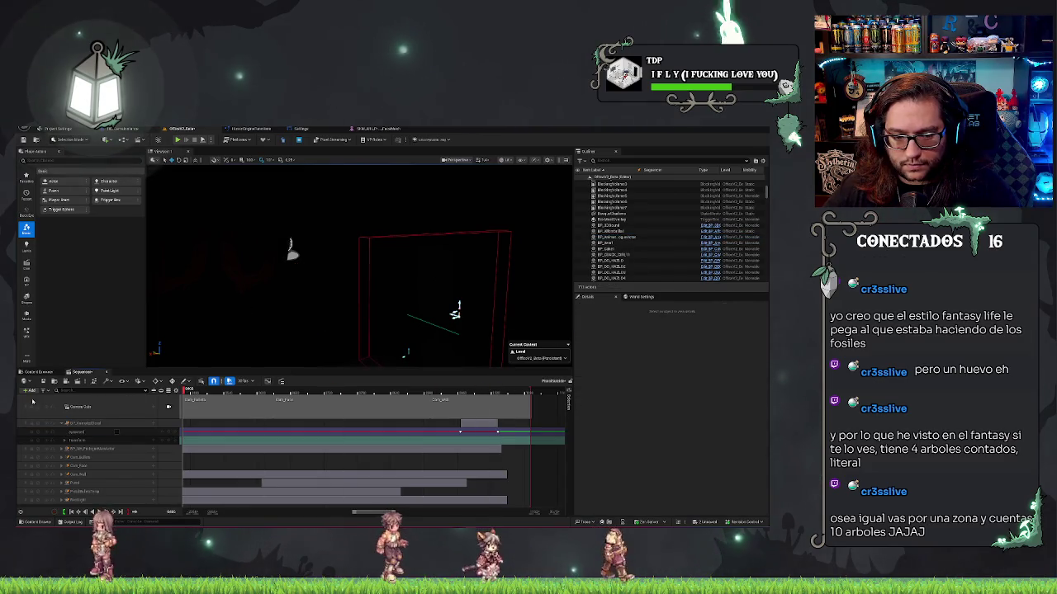
scroll(308, 493, "down", 5)
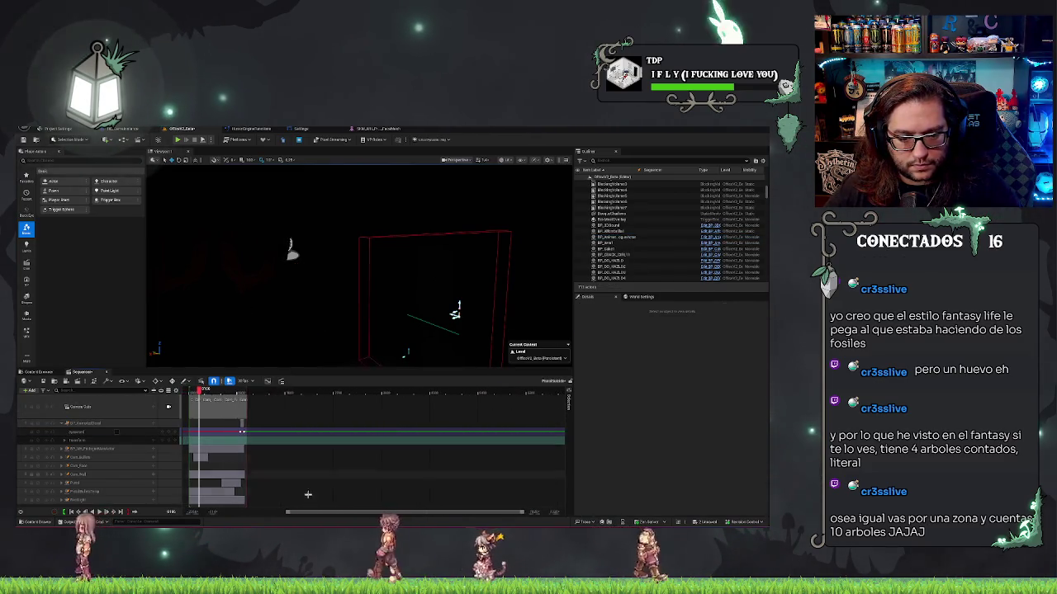
left_click(200, 395)
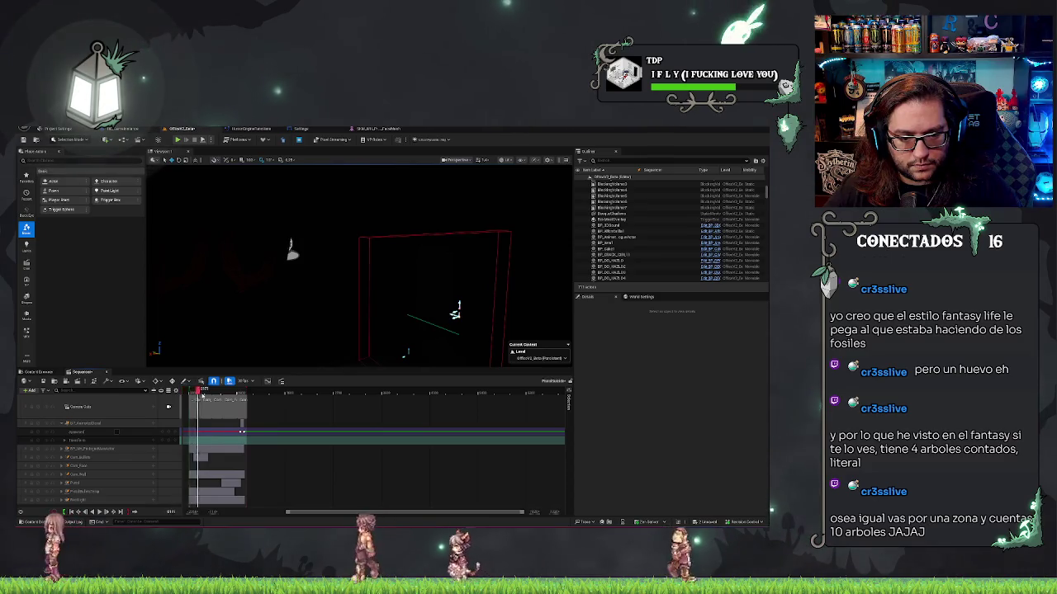
left_click_drag(239, 390, 223, 390)
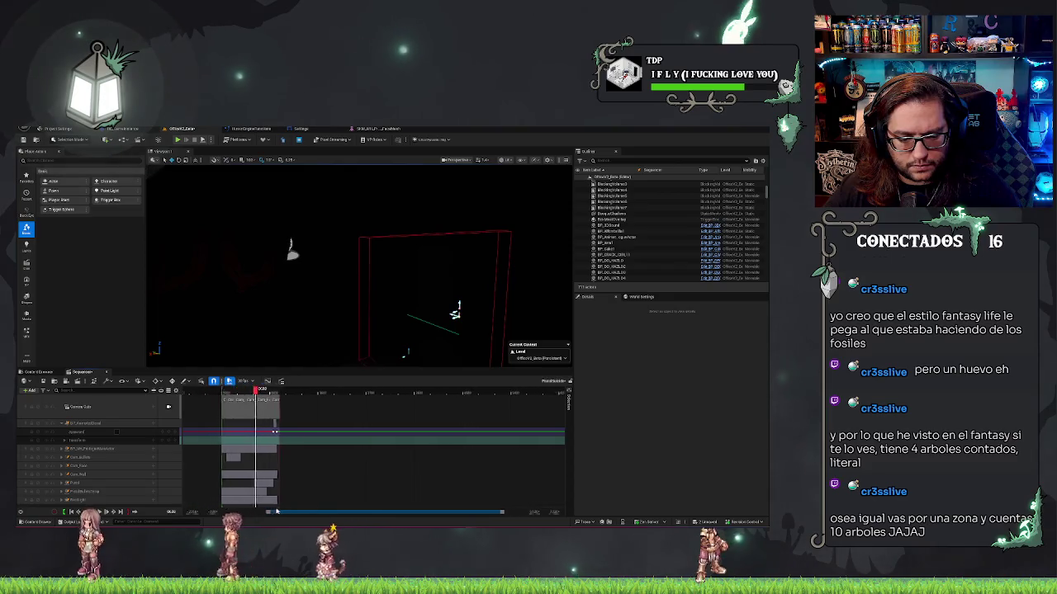
scroll(371, 446, "left", 3)
left_click(250, 391)
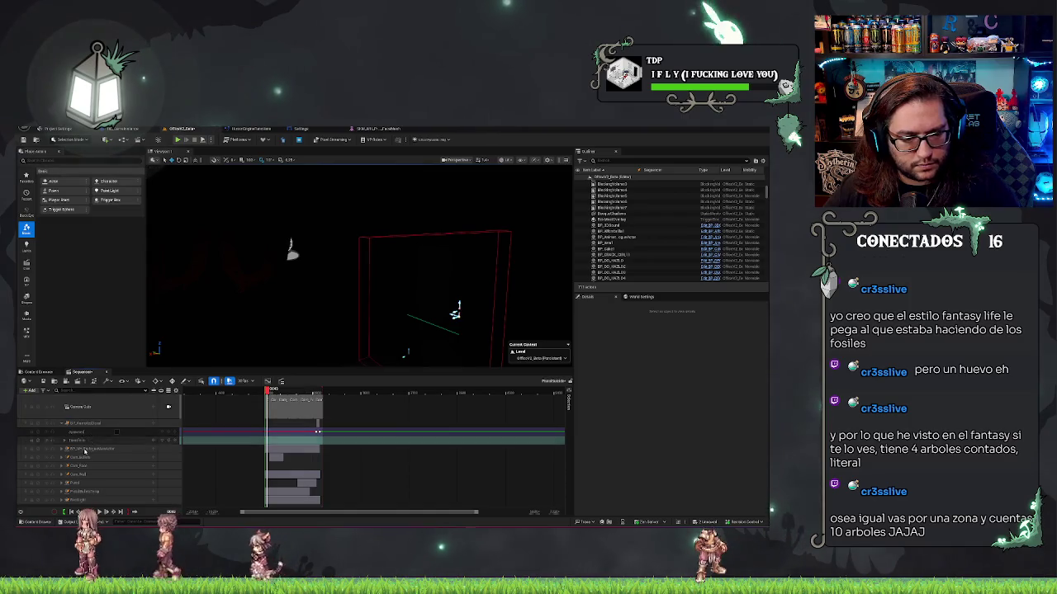
left_click(62, 449)
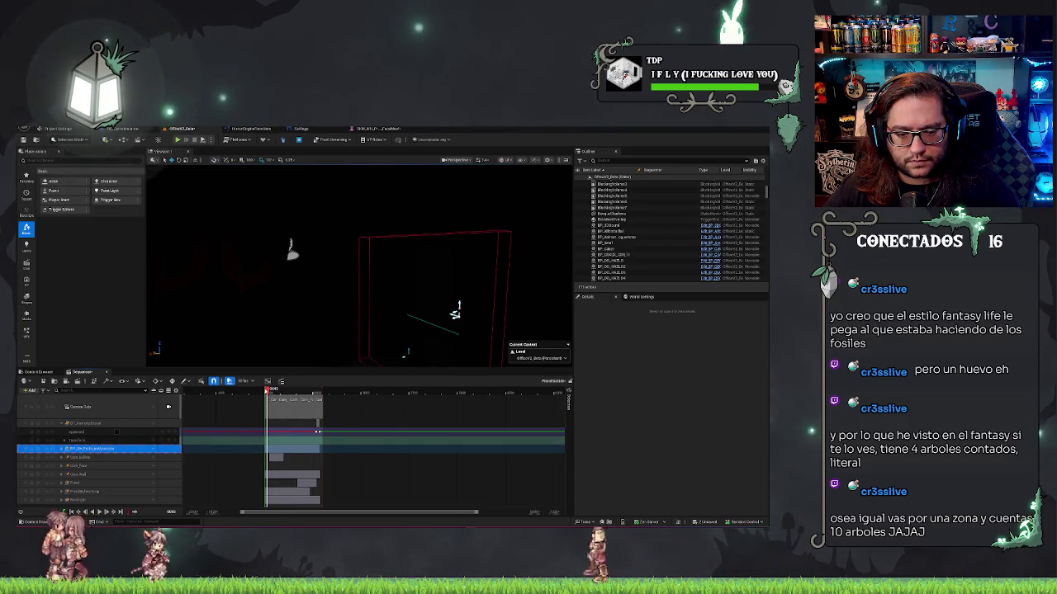
left_click_drag(267, 389, 322, 401)
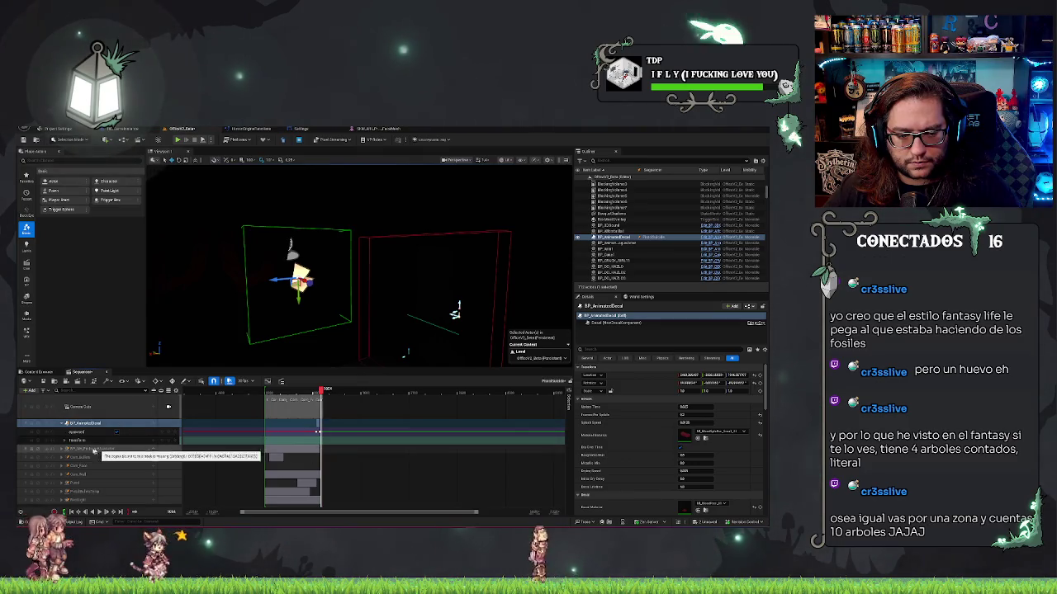
left_click(61, 449)
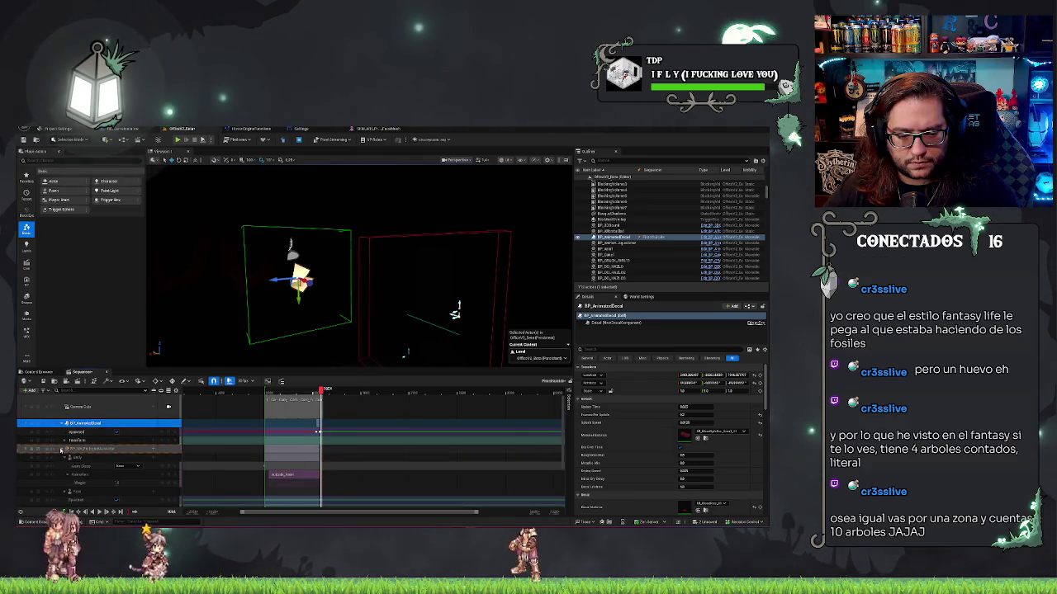
left_click(278, 390)
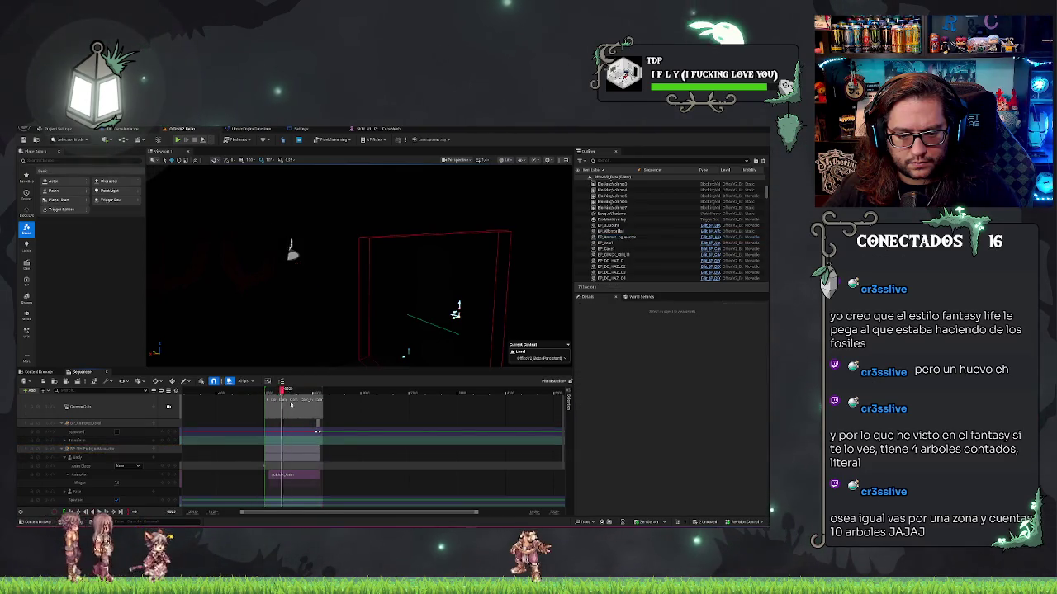
Step through frames, select the Camera Cuts track, and save the changed assets
key("Left")
key("Left")
key("Left")
key("Right")
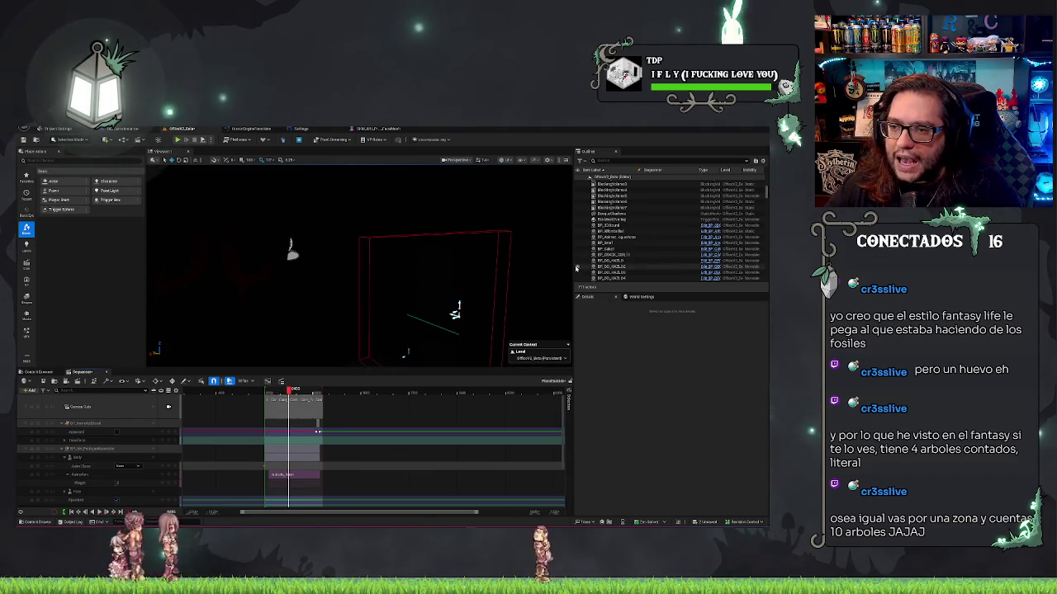
scroll(667, 231, "up", 5)
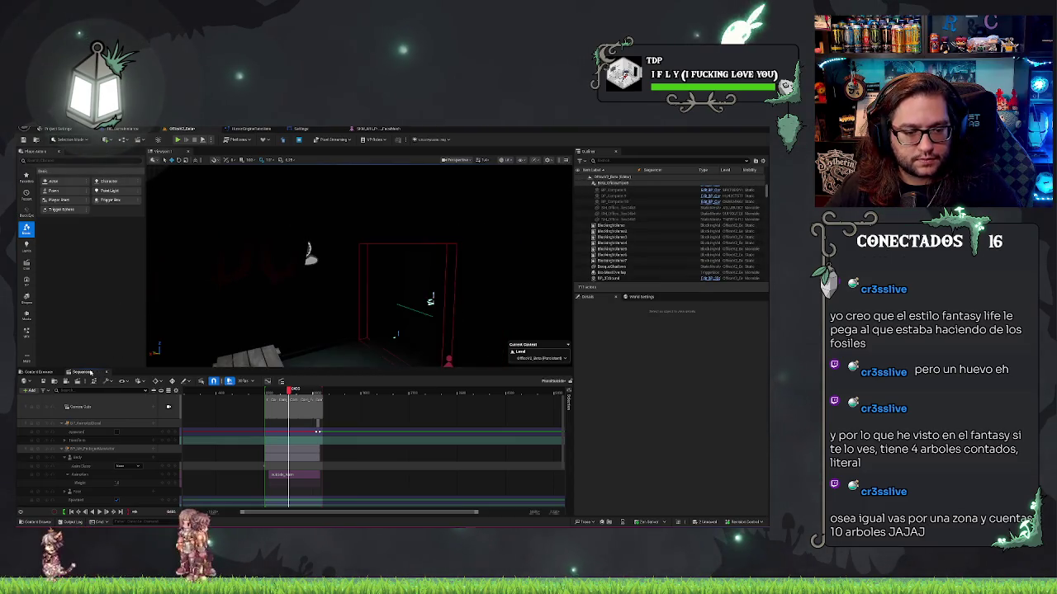
left_click(261, 402)
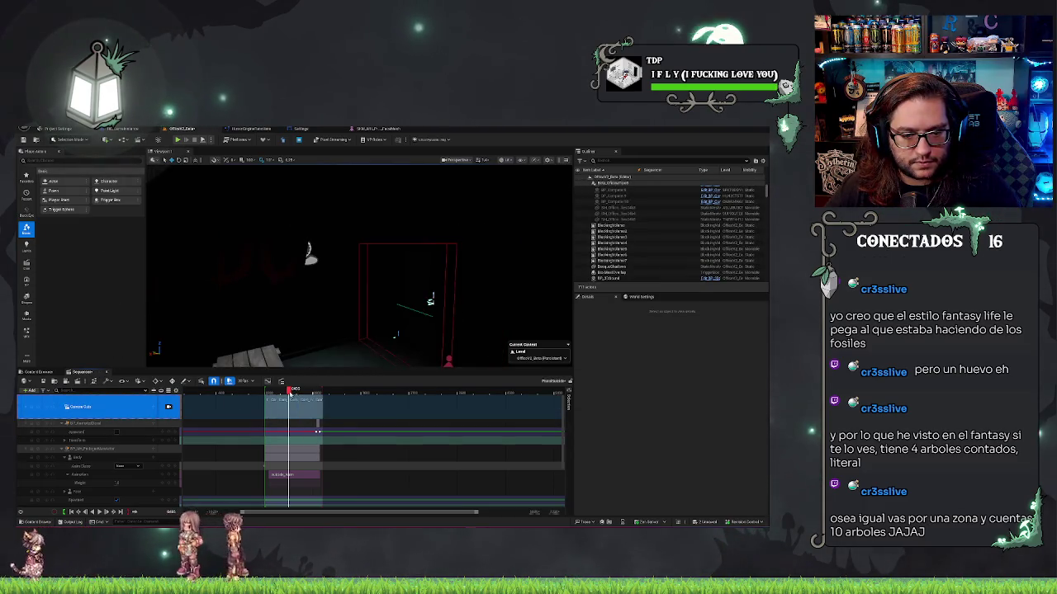
left_click_drag(291, 390, 256, 390)
key("ctrl+s")
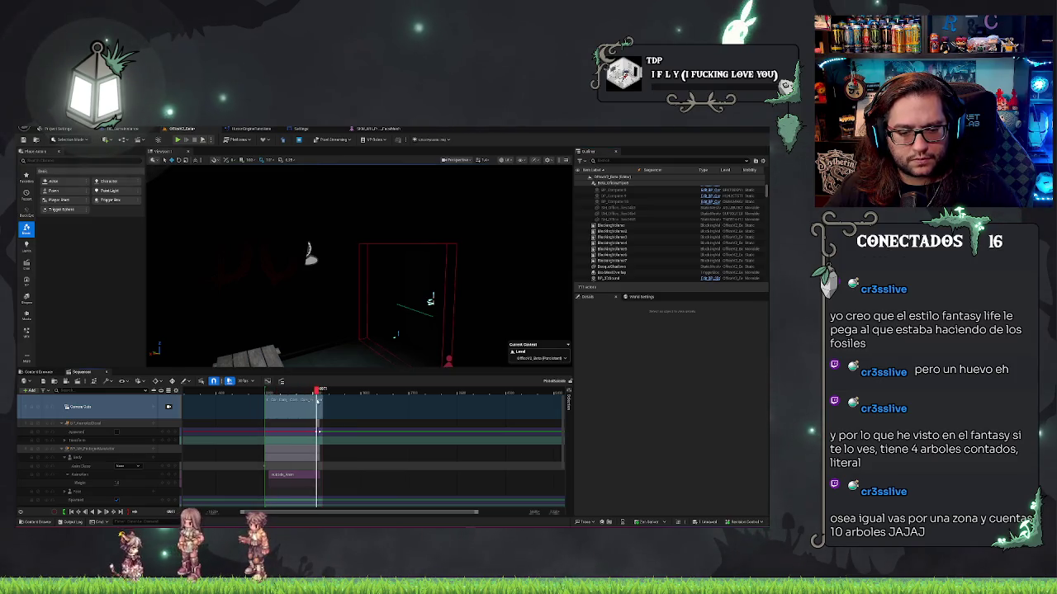
Expand the light track and move the playhead to frame 1350 near its keys
scroll(318, 432, "up", 4)
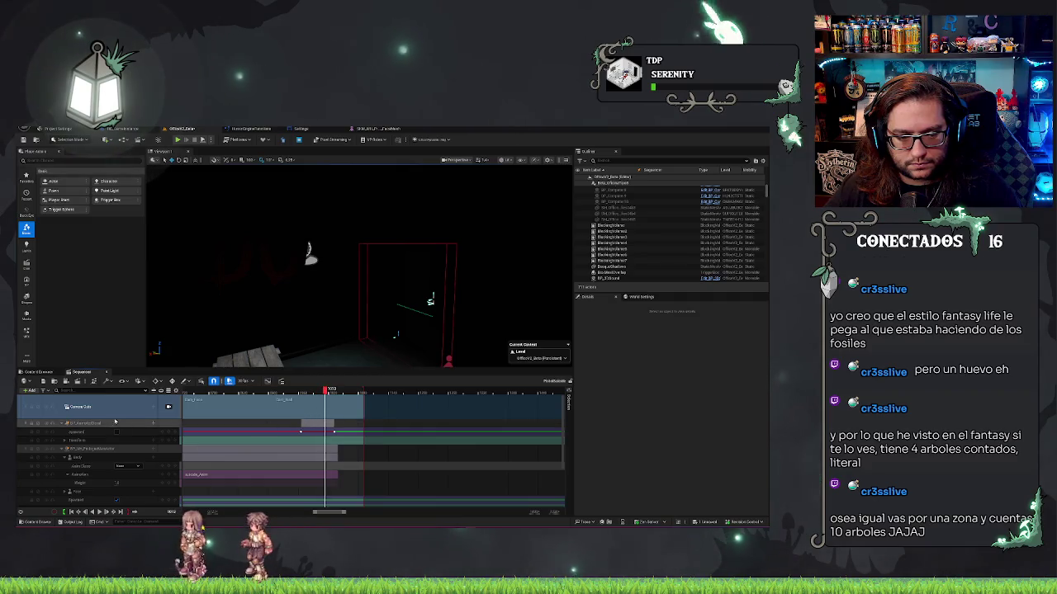
left_click_drag(334, 394, 342, 396)
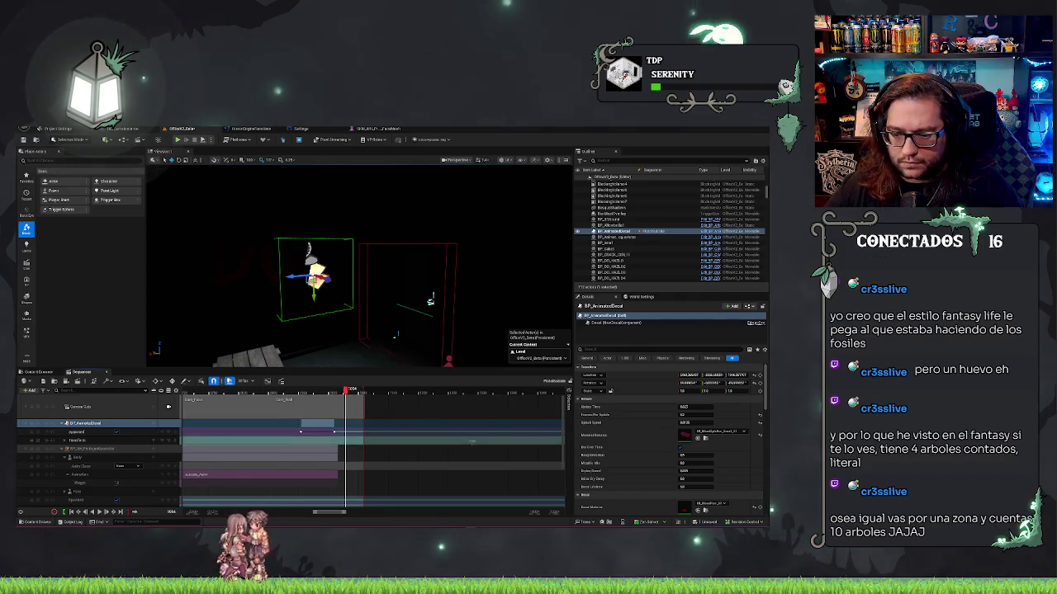
scroll(438, 455, "down", 3)
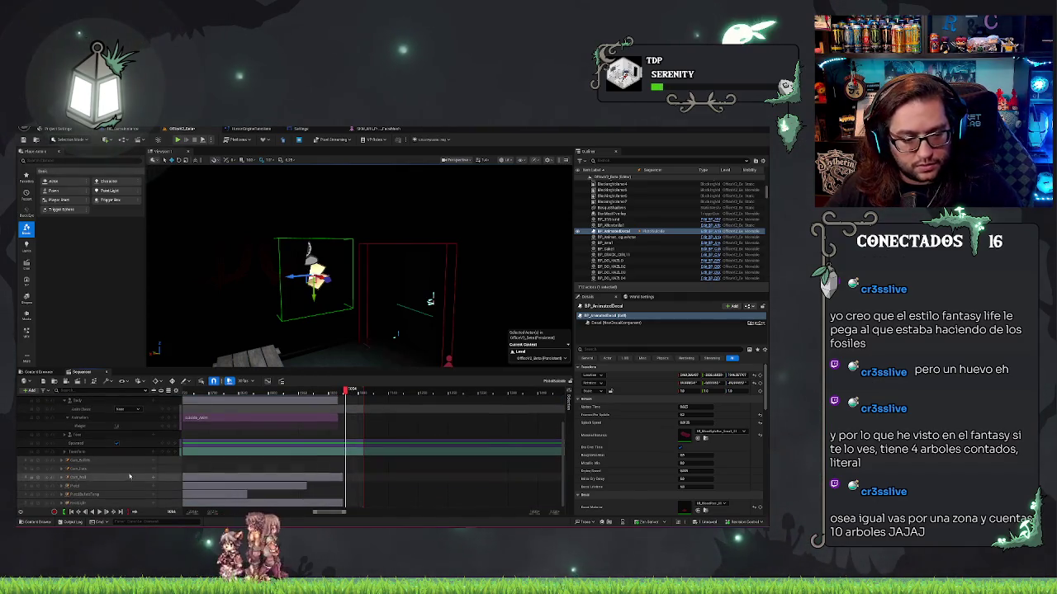
left_click(66, 501)
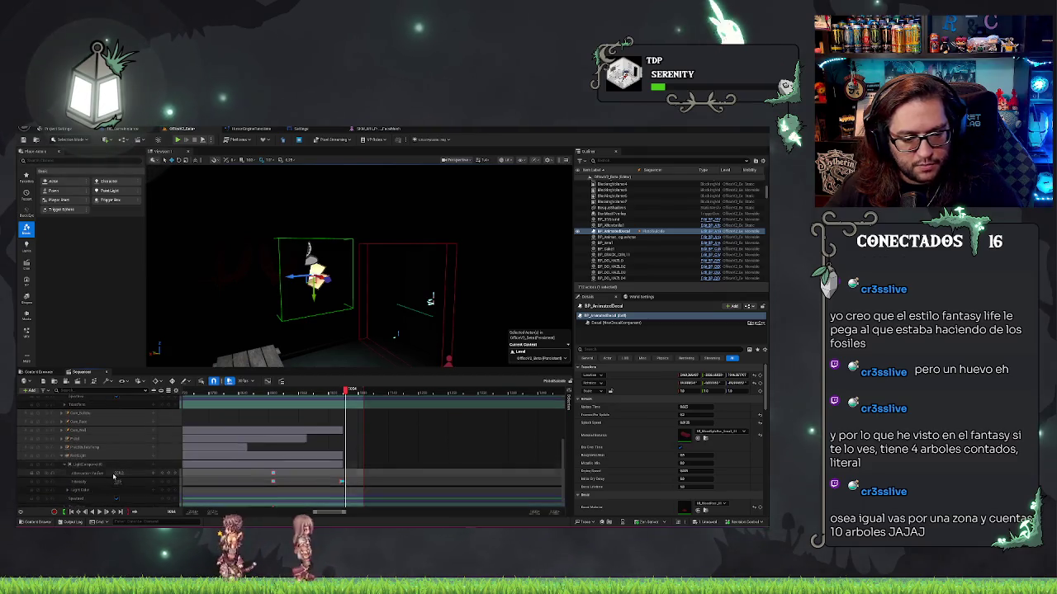
scroll(248, 462, "down", 2)
scroll(343, 476, "down", 2)
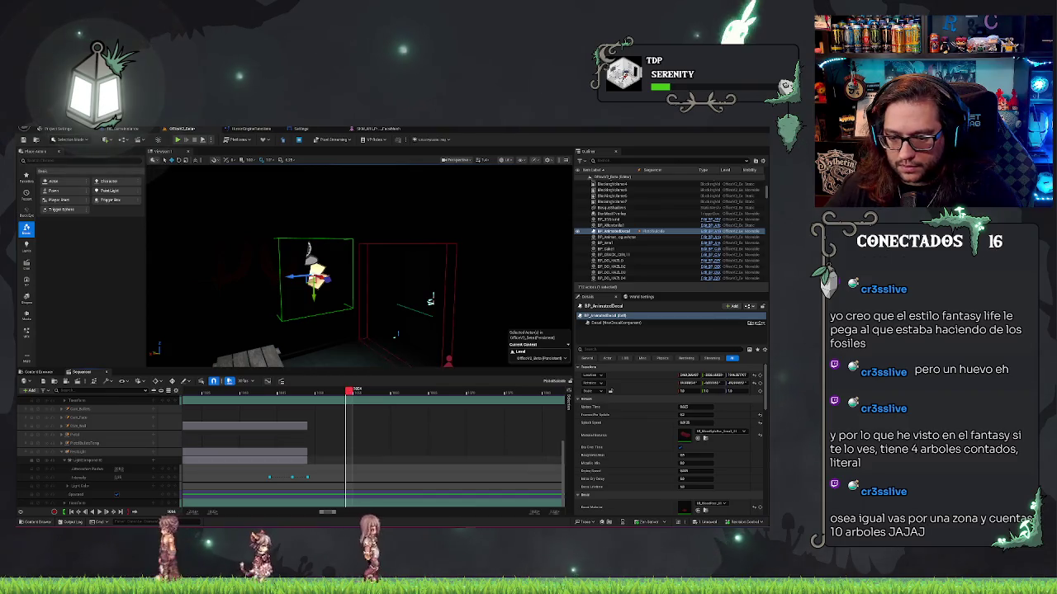
scroll(563, 438, "down", 3)
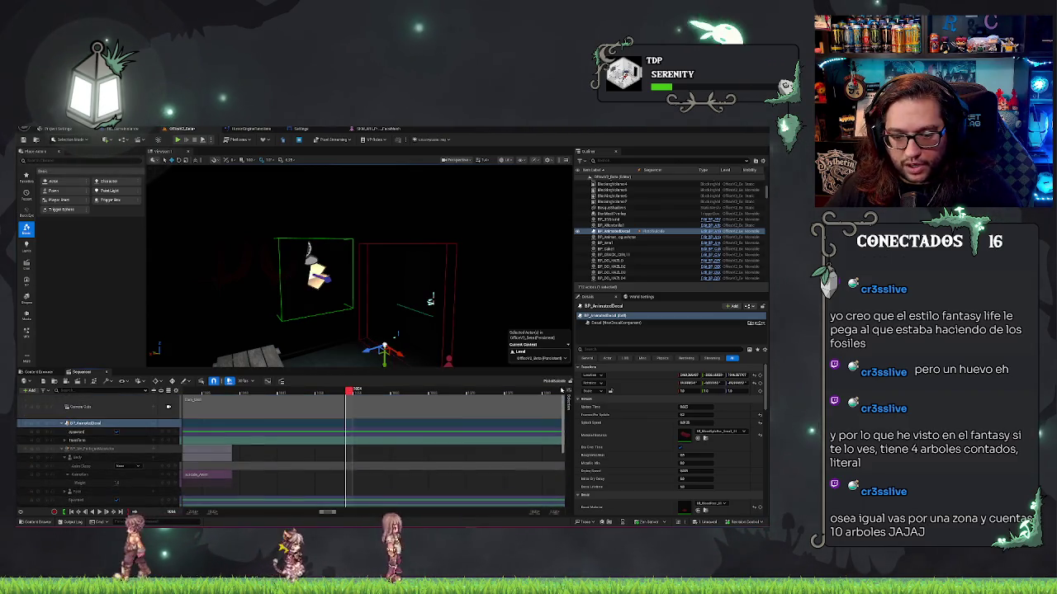
scroll(463, 446, "down", 3)
mouse_move(349, 392)
left_mouse_down()
mouse_move(302, 393)
mouse_move(311, 396)
left_mouse_up()
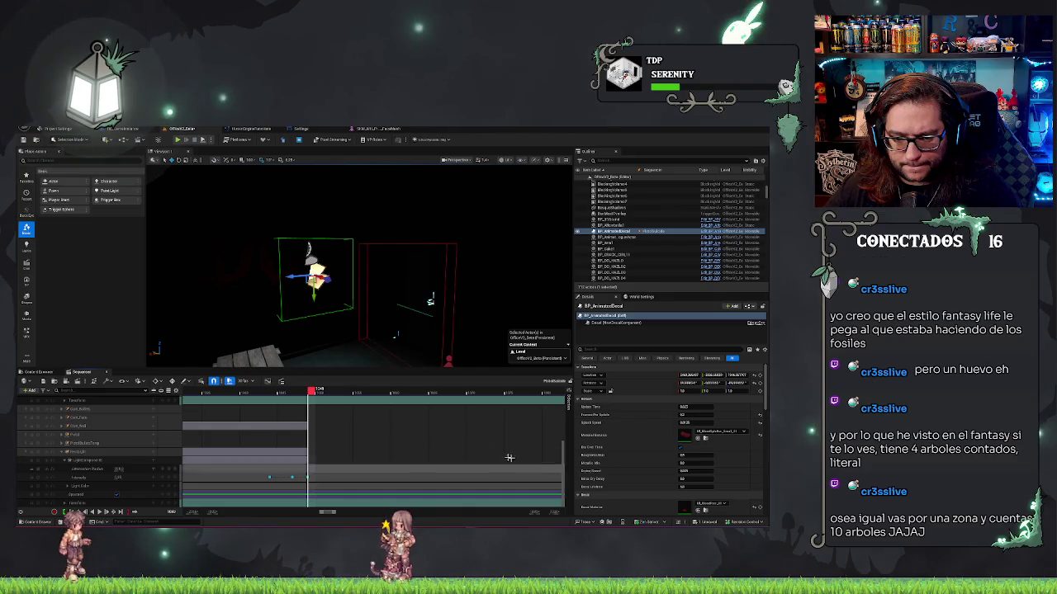
key("Right")
key("Right")
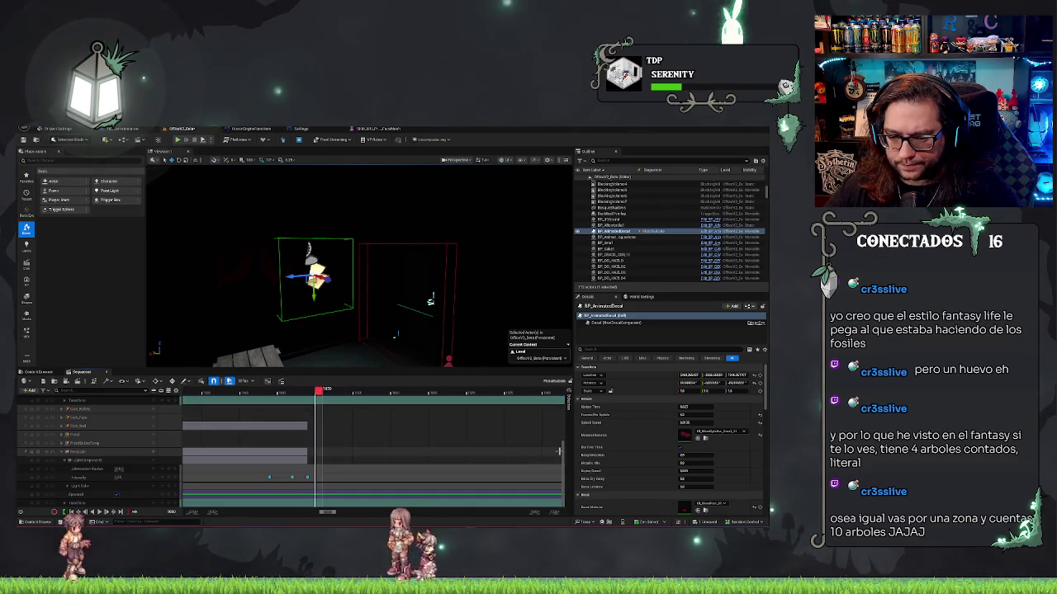
left_click(568, 393)
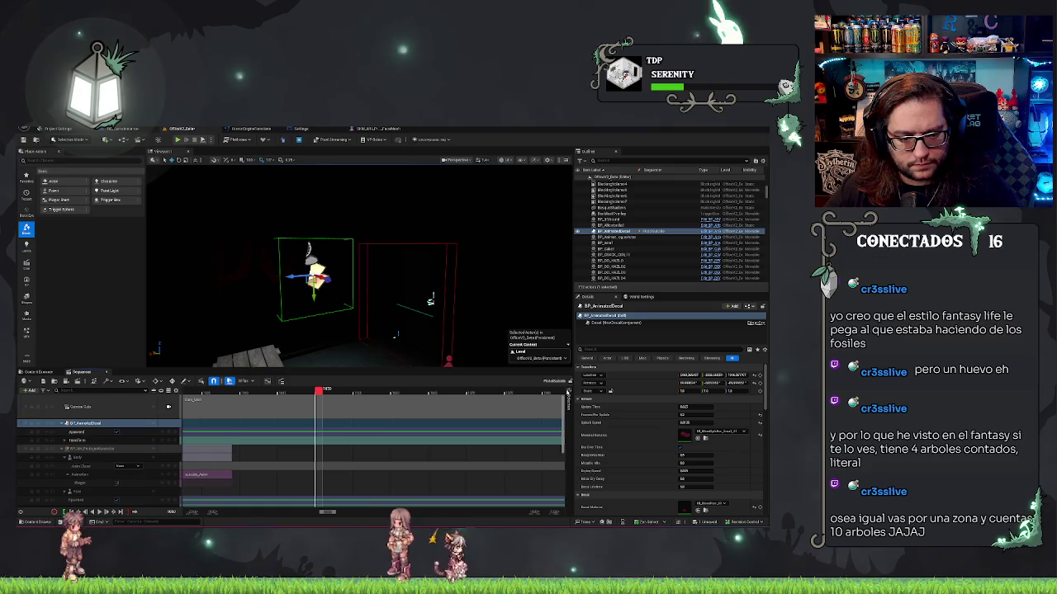
Drag the BP_AnimatedDecal section's end later along the timeline and save the level
left_click_drag(335, 512, 328, 514)
scroll(328, 512, "down", 5)
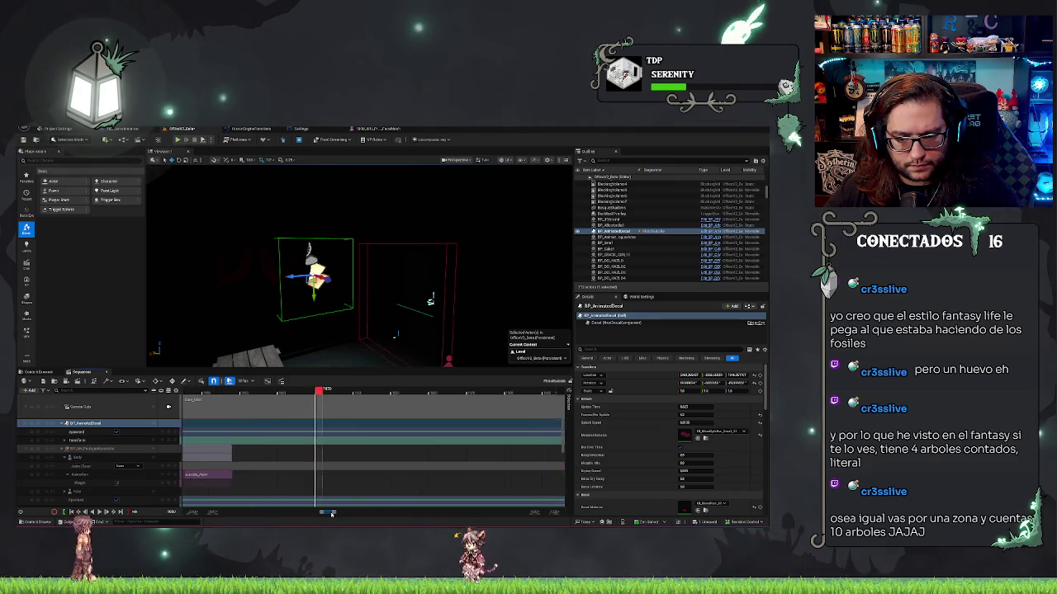
left_click_drag(318, 431, 451, 433)
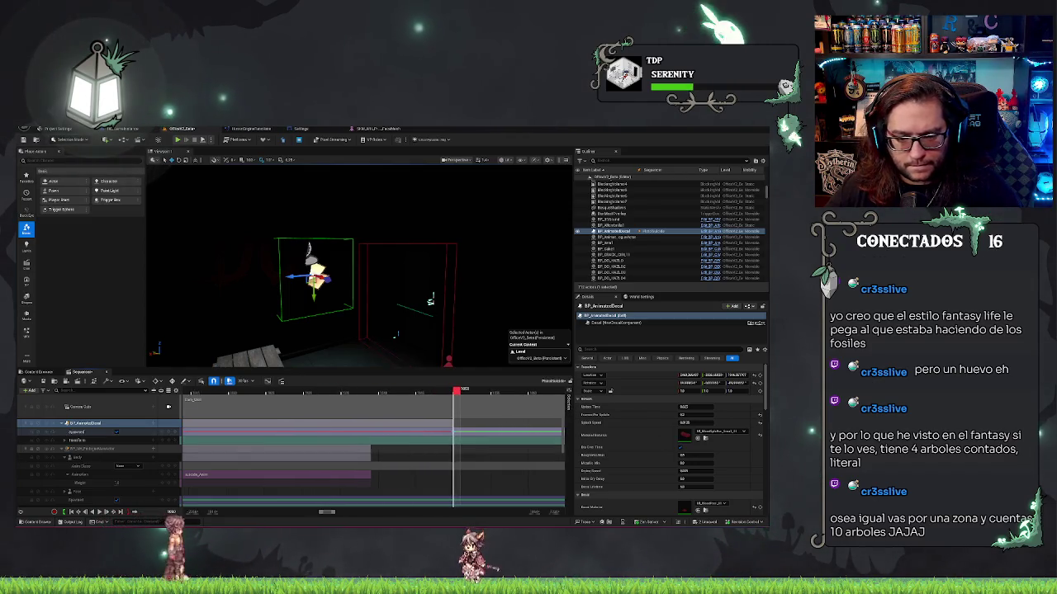
left_click(194, 431)
key("ctrl+s")
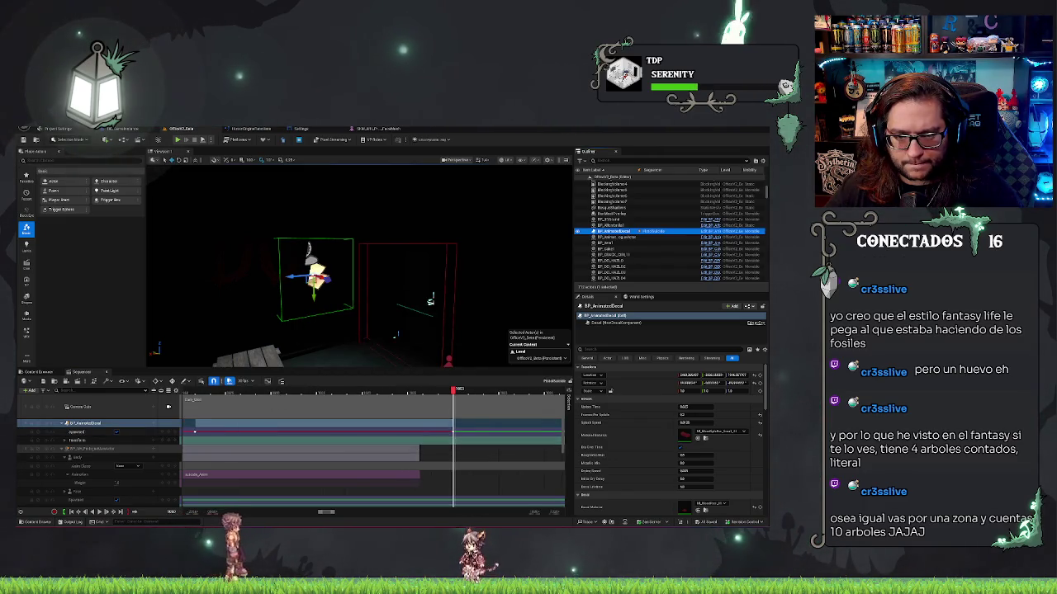
left_click(79, 449)
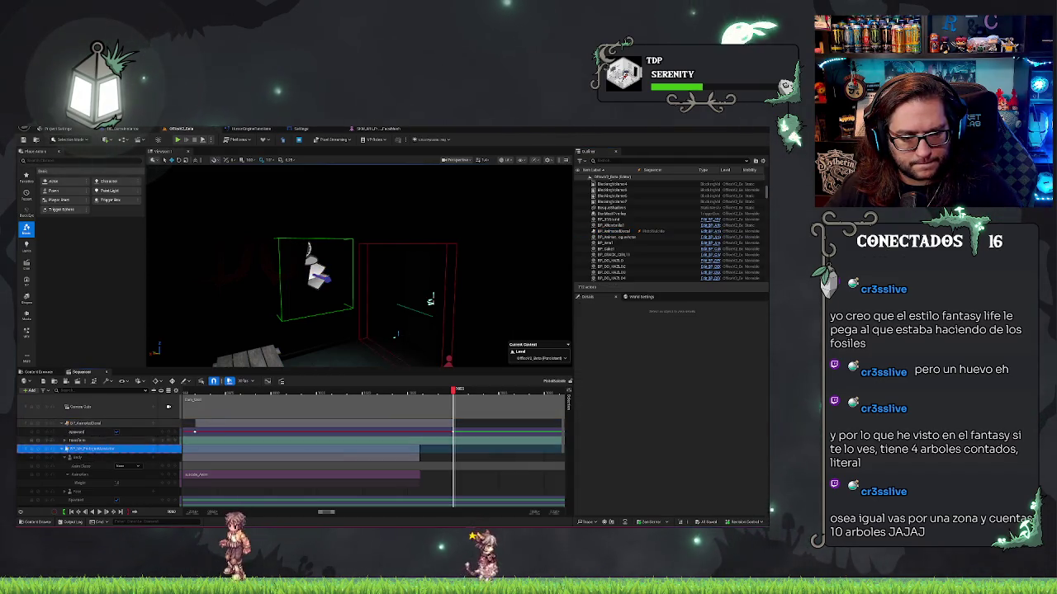
right_click(67, 450)
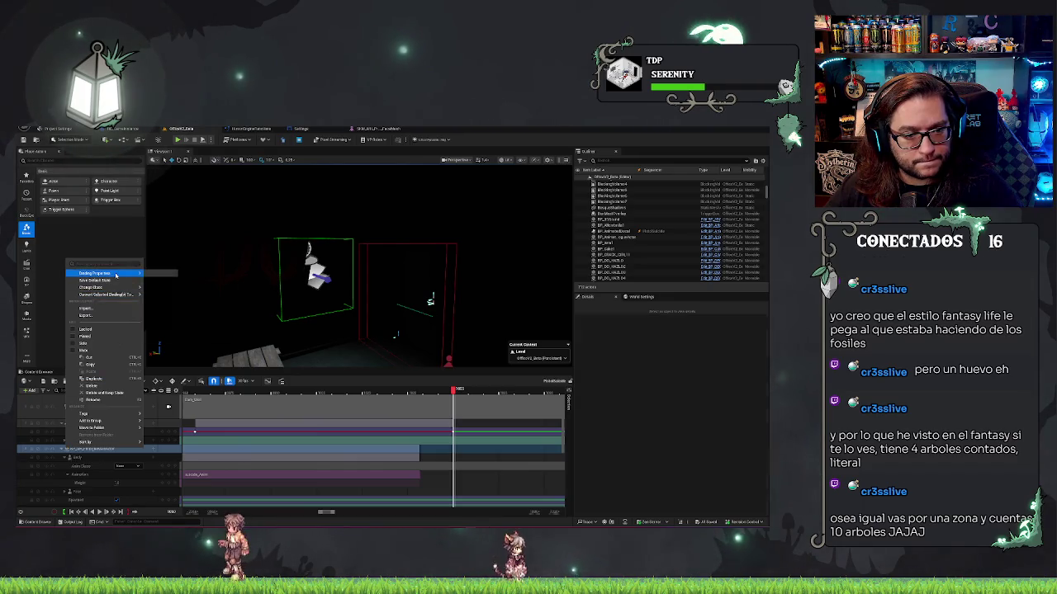
mouse_move(116, 275)
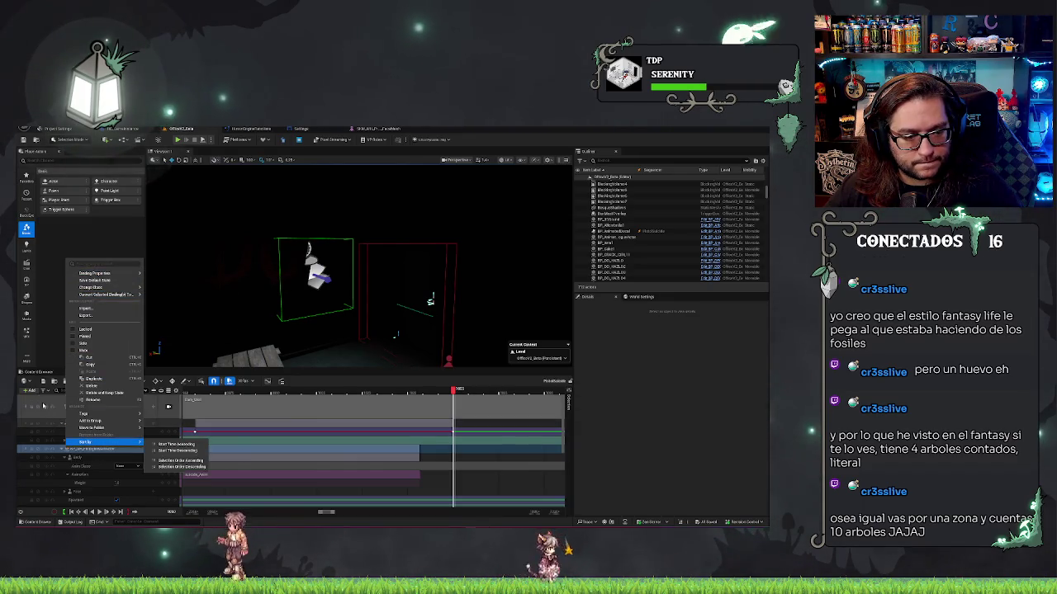
left_click(33, 416)
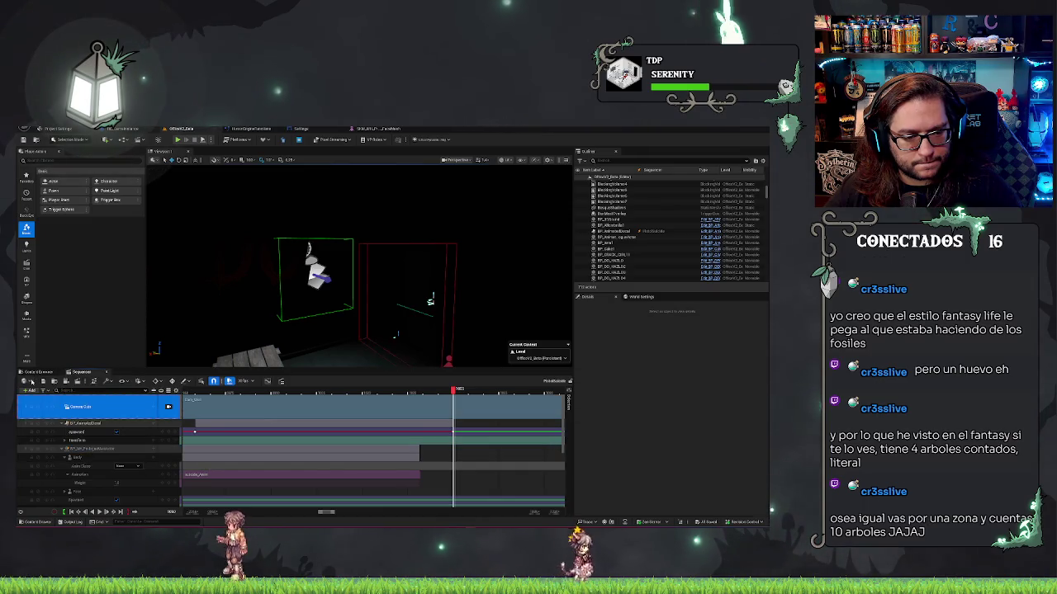
left_click(31, 382)
left_click(31, 382)
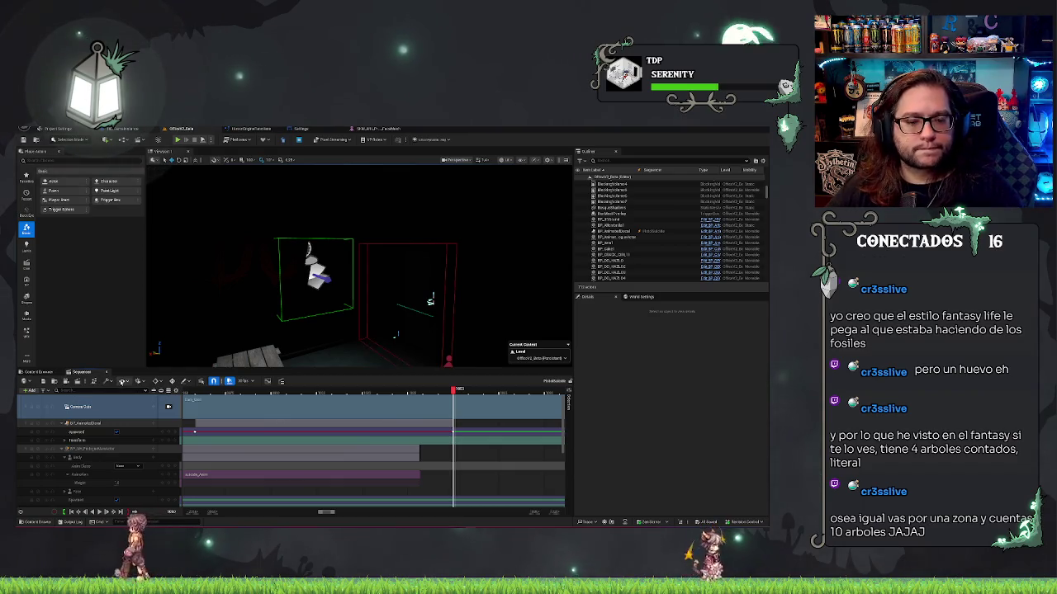
left_click(122, 382)
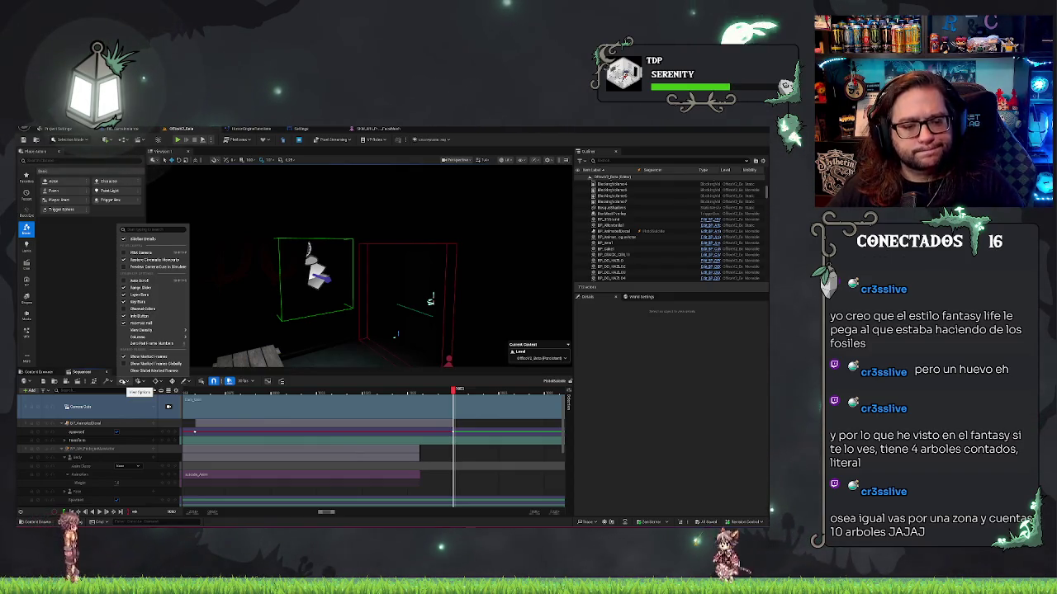
left_click(140, 382)
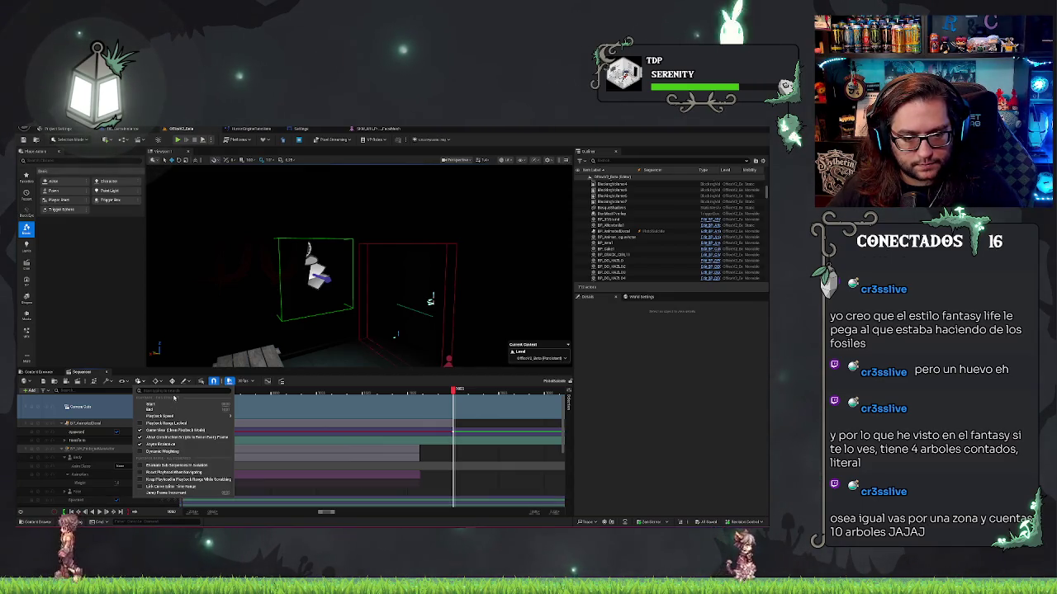
left_click(196, 376)
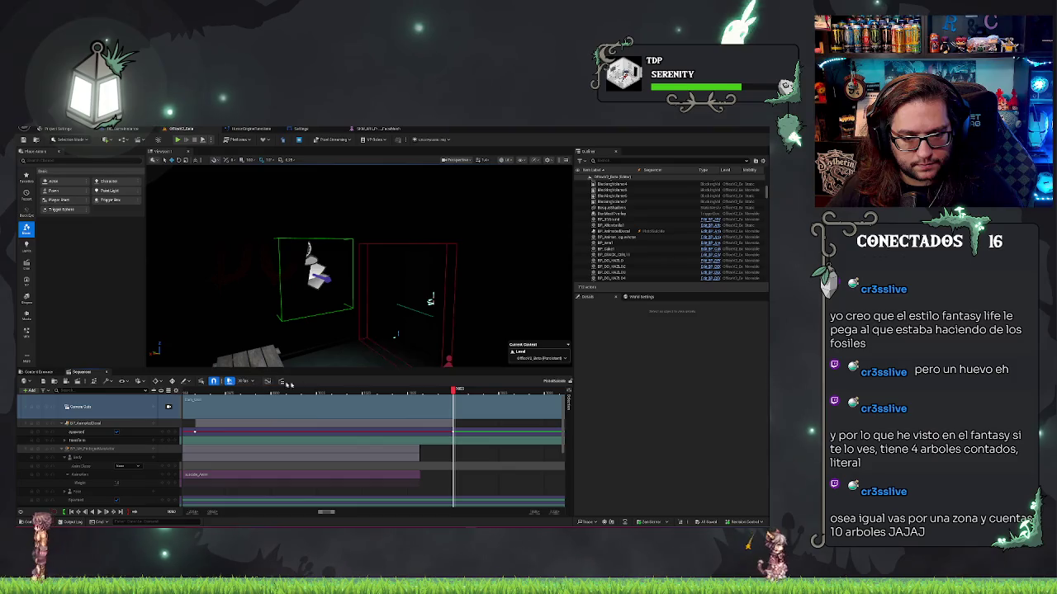
key("Up")
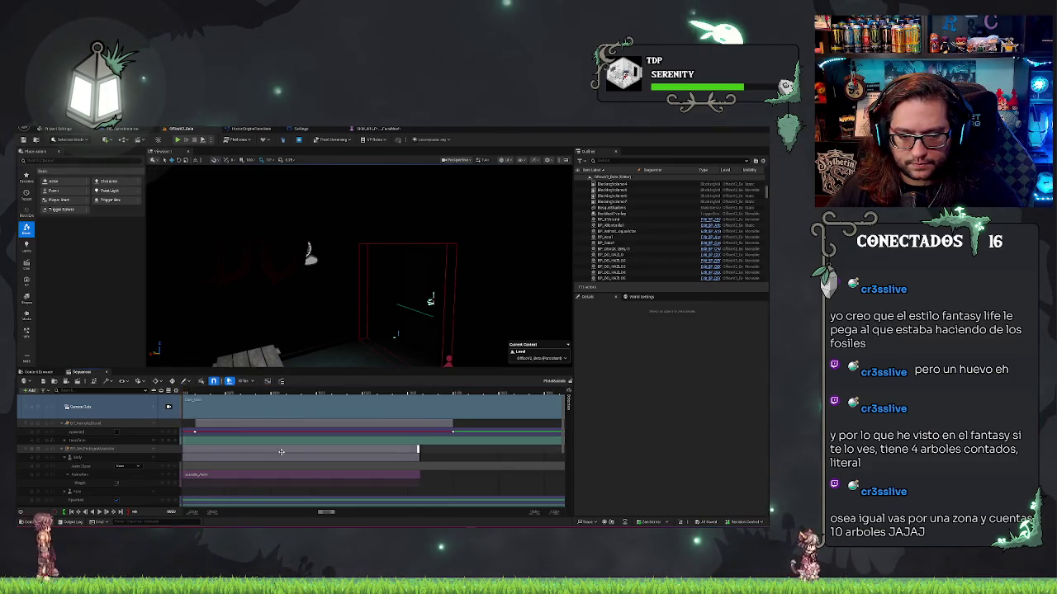
Scrub the playhead to the start of the short camera shot above the decal's clip
scroll(333, 513, "down", 5)
scroll(333, 514, "up", 5)
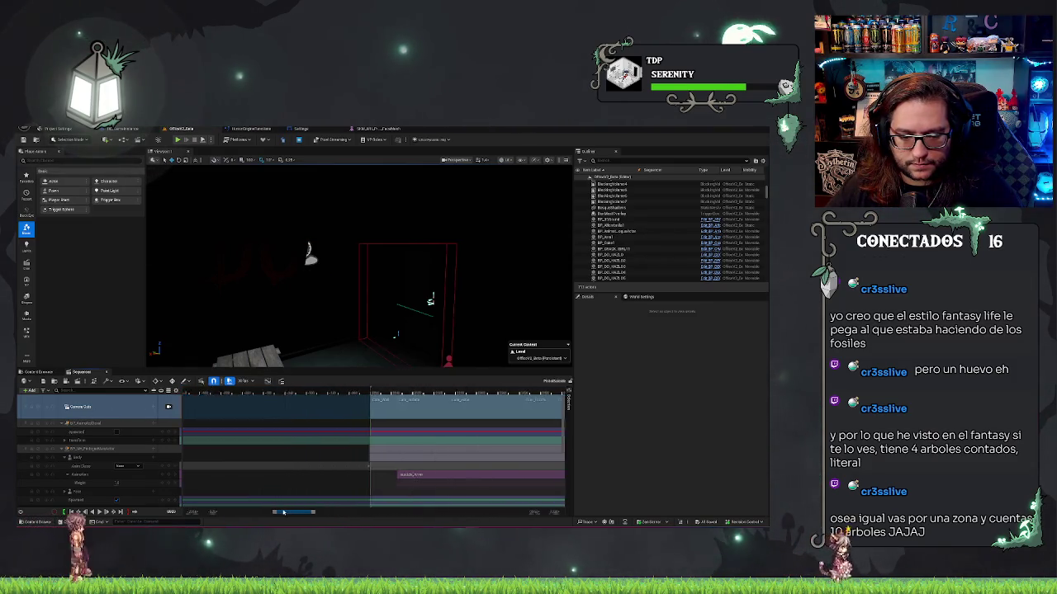
left_click(365, 394)
scroll(365, 395, "down", 5)
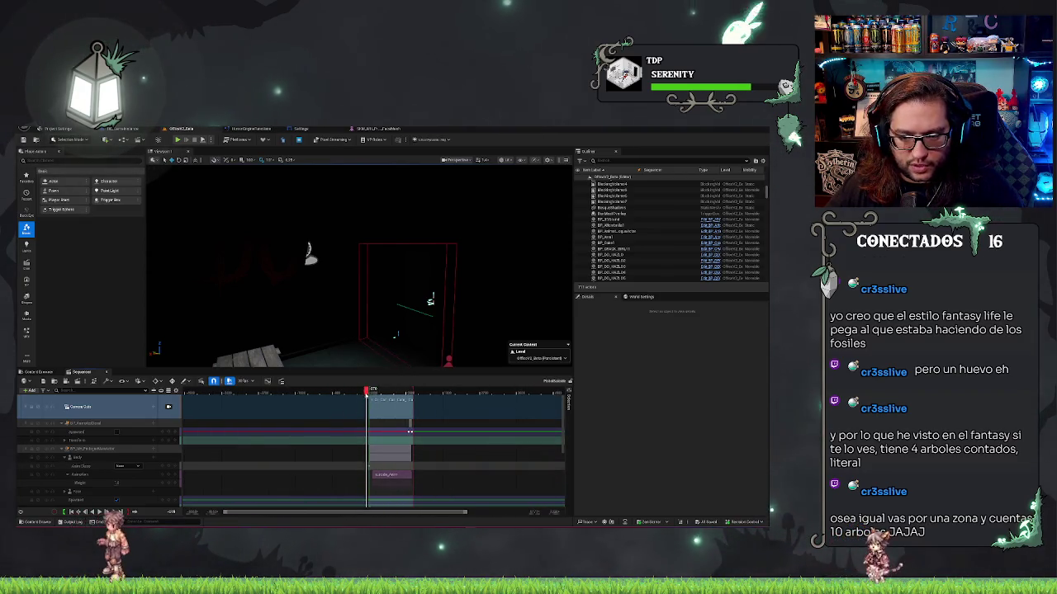
mouse_move(358, 400)
left_mouse_down()
mouse_move(422, 401)
mouse_move(364, 401)
left_mouse_up()
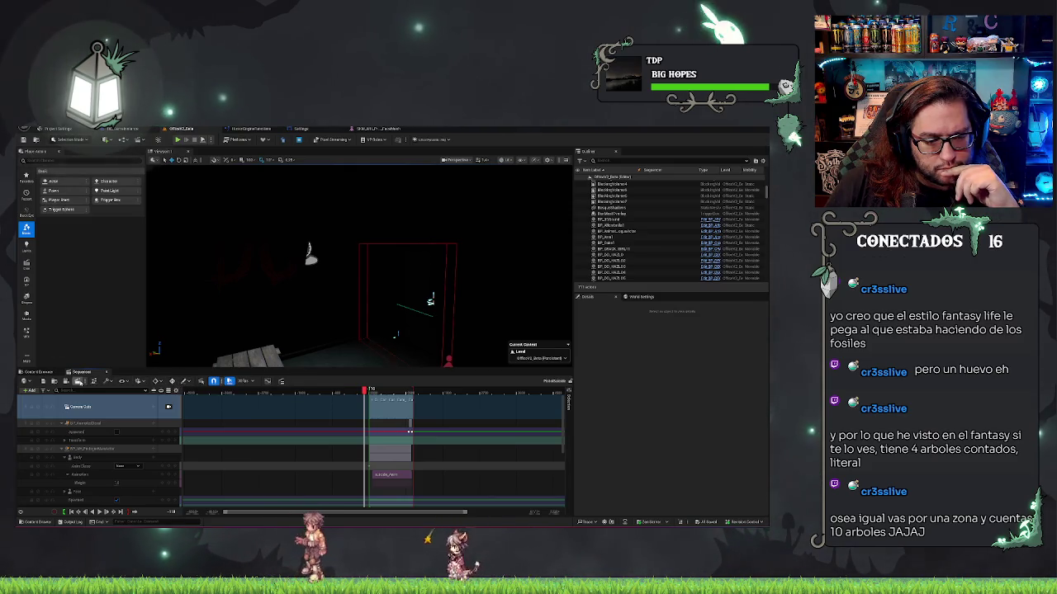
left_click(108, 381)
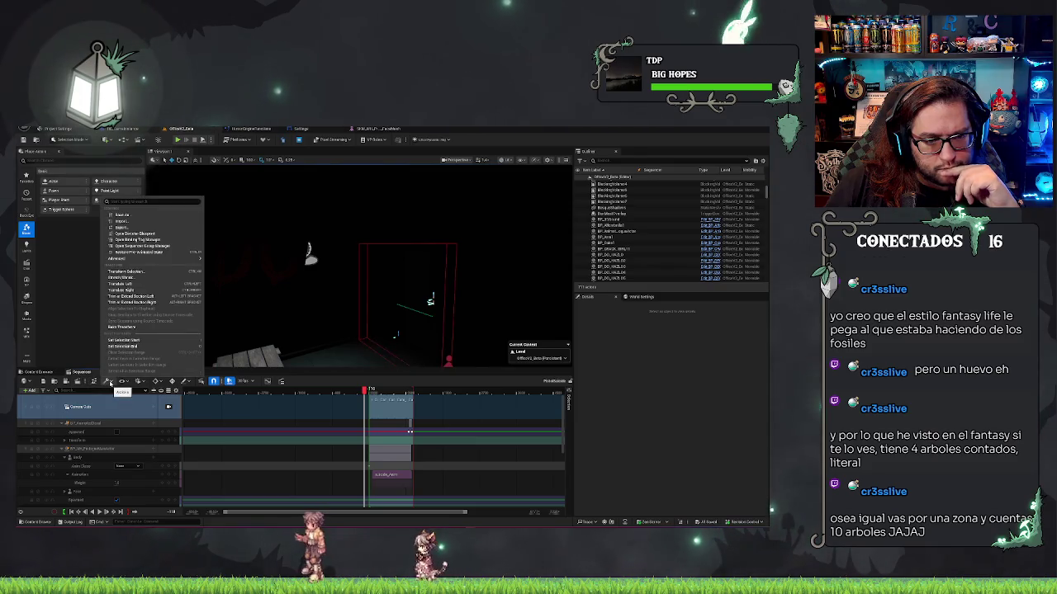
left_click(110, 382)
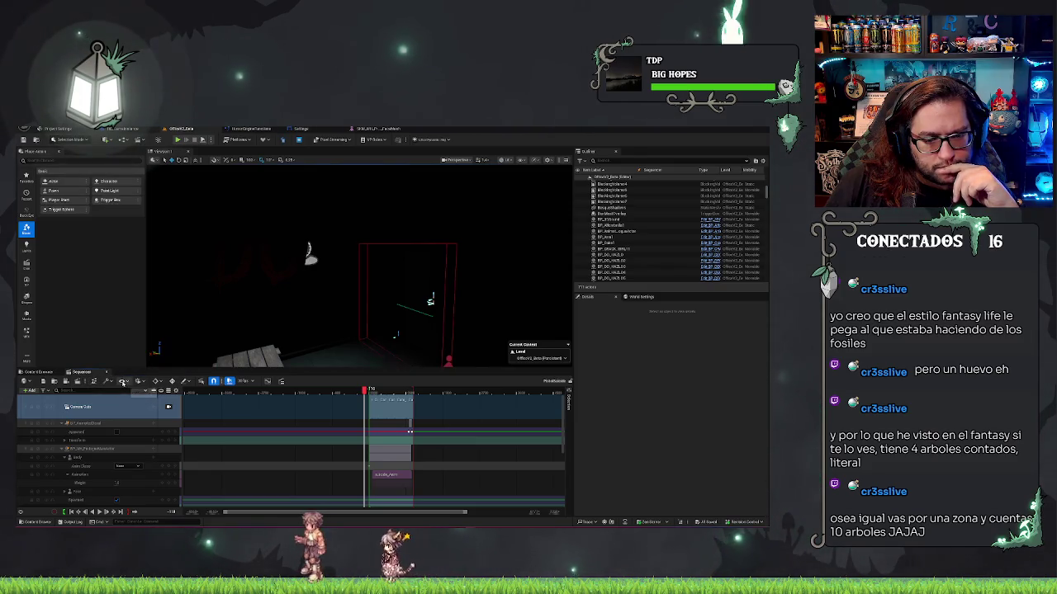
left_click(122, 383)
left_click(123, 382)
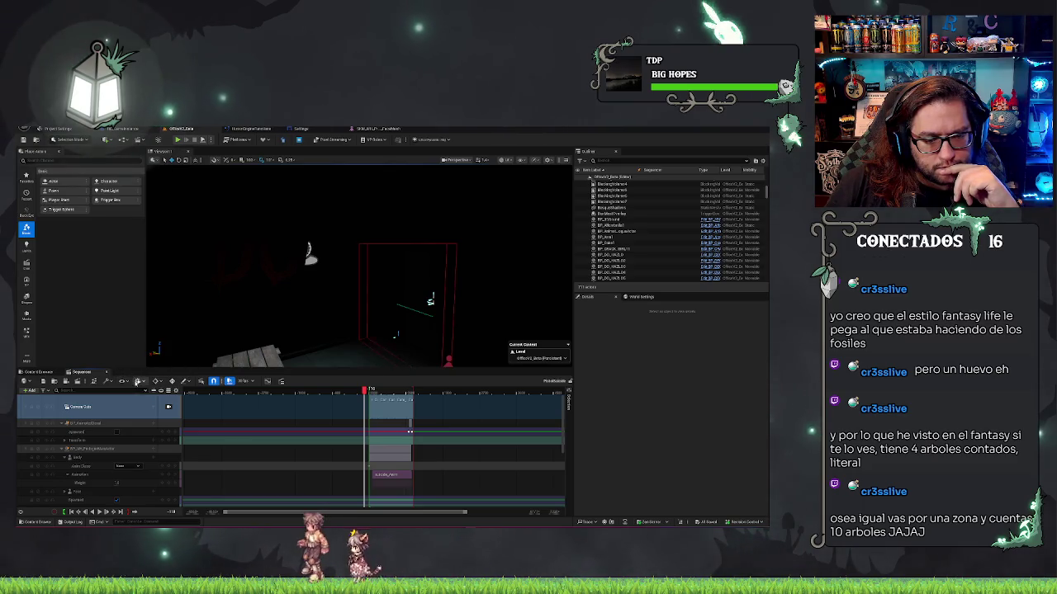
left_click(140, 381)
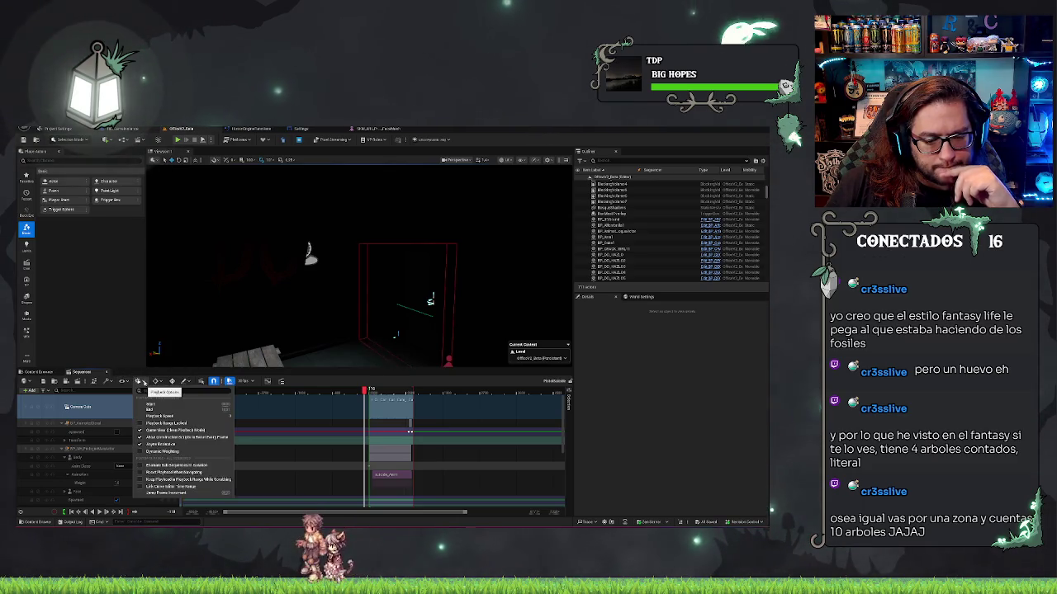
left_click(143, 382)
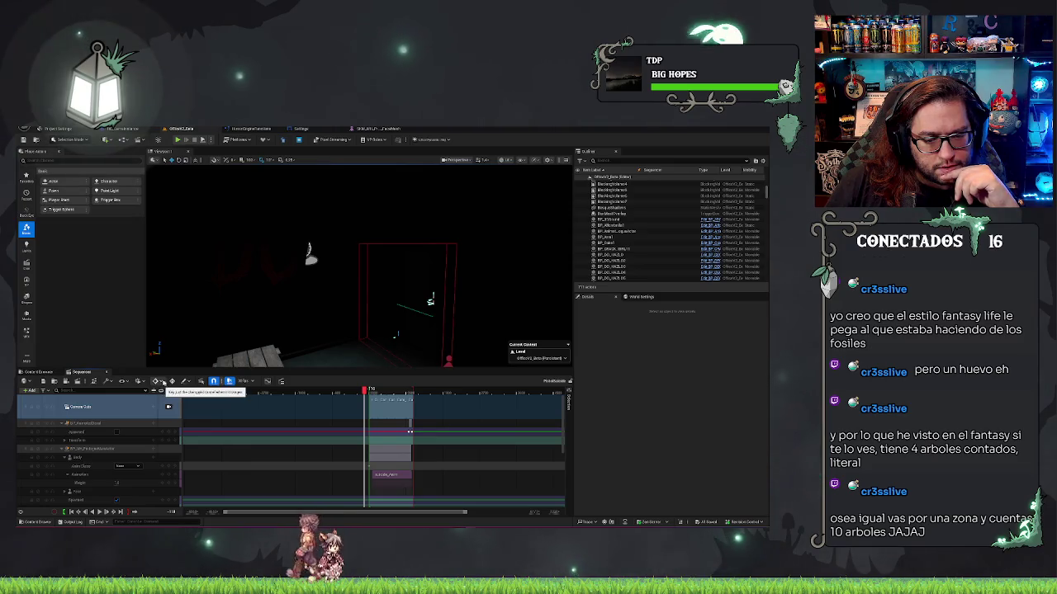
left_click(190, 383)
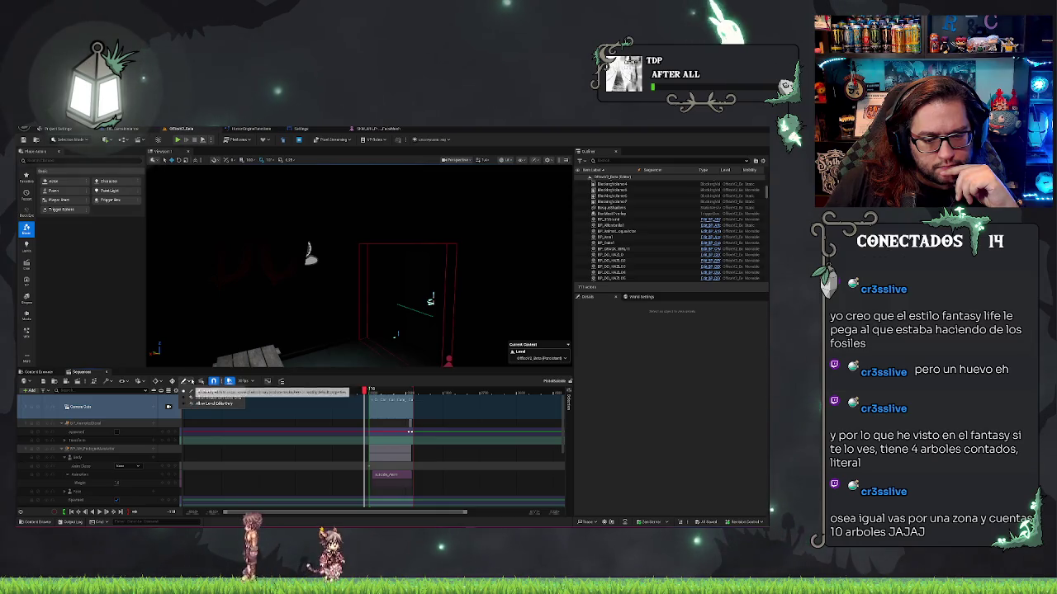
left_click(191, 389)
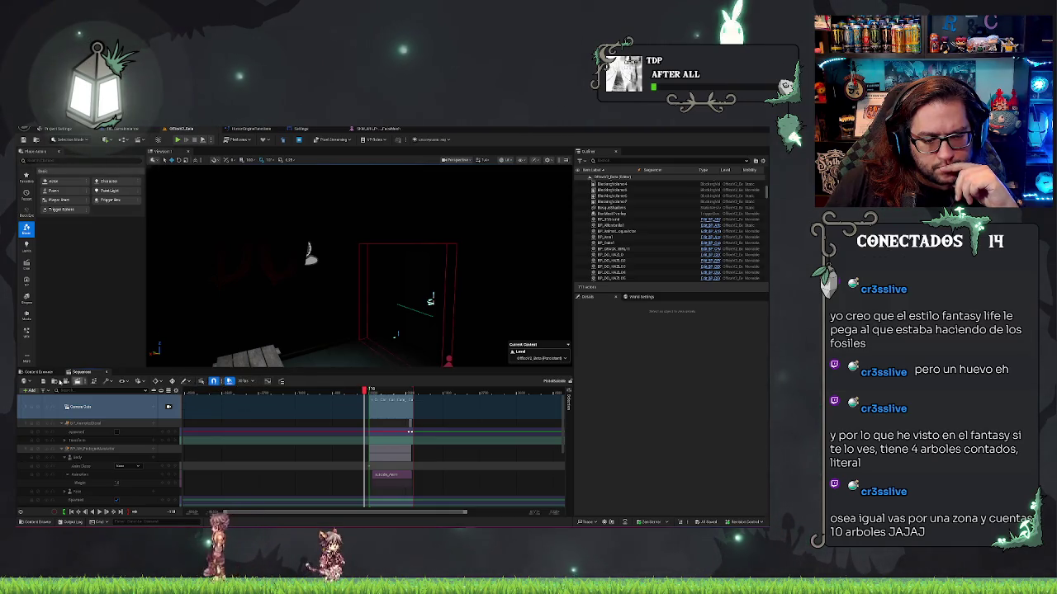
left_click(31, 381)
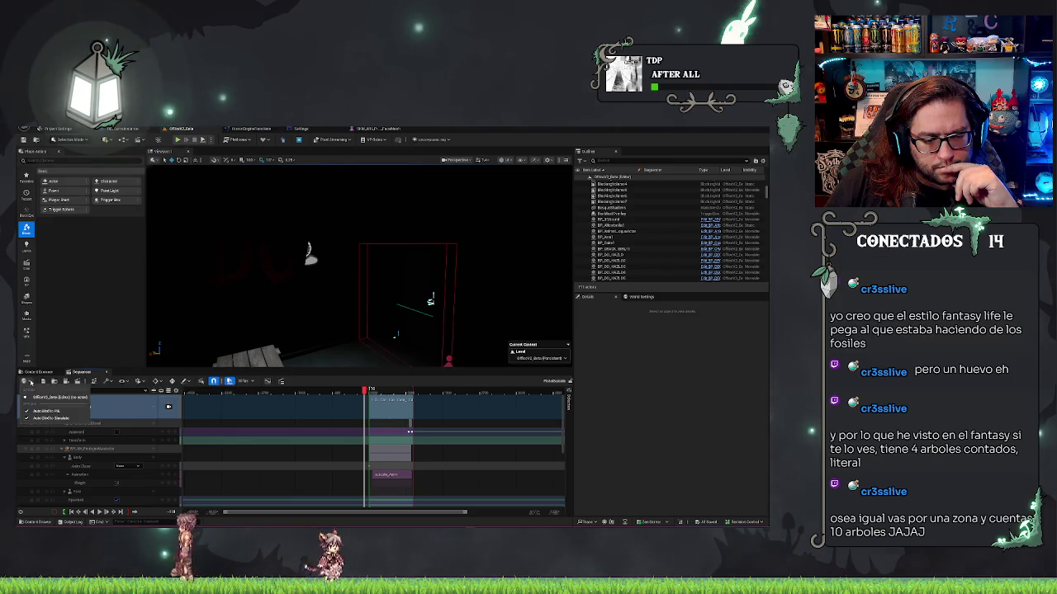
left_click(72, 388)
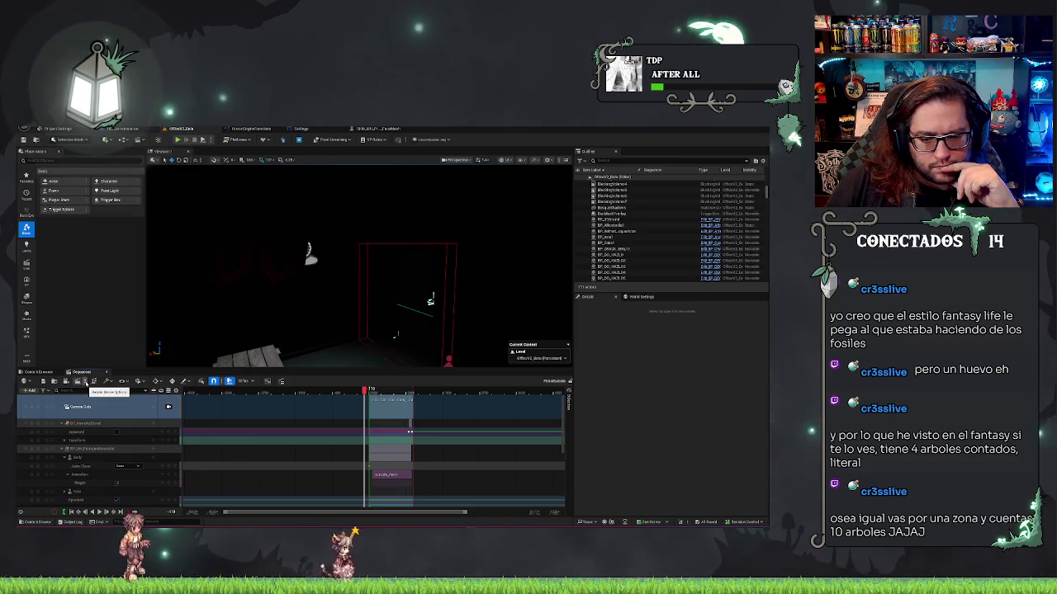
left_click(568, 399)
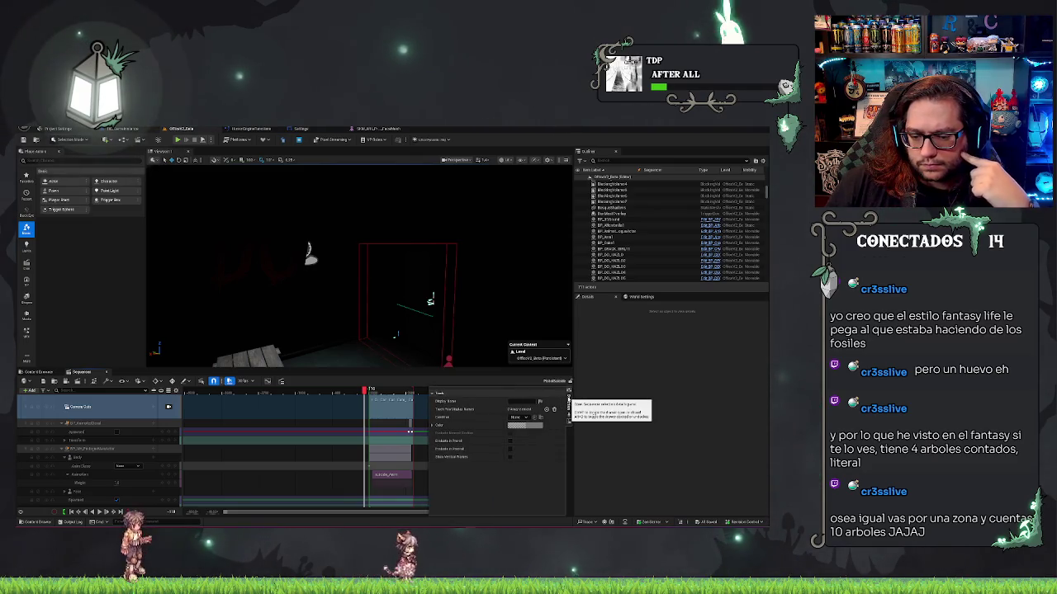
left_click(568, 400)
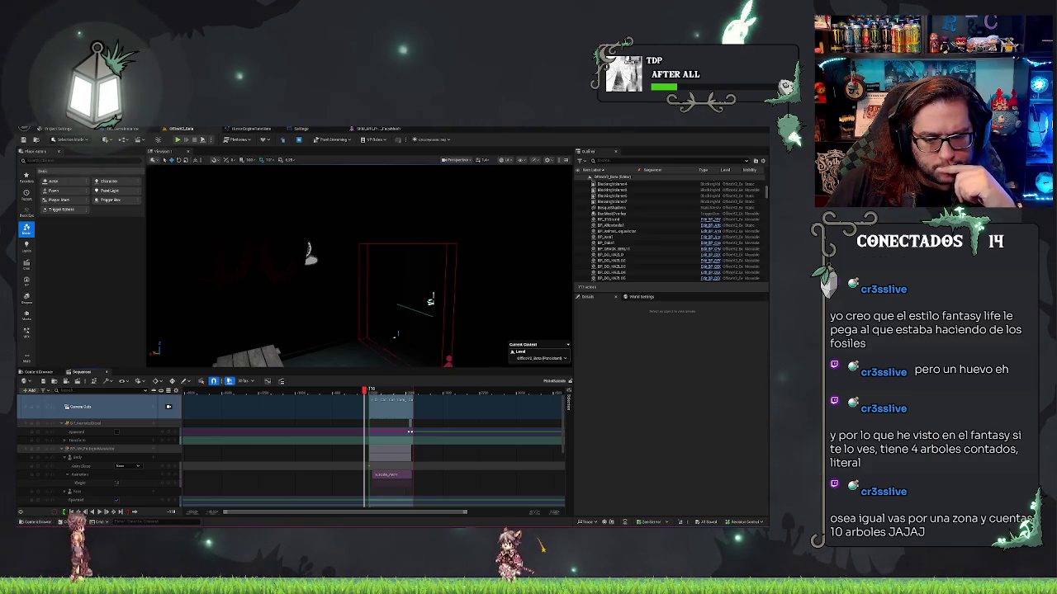
left_click(253, 381)
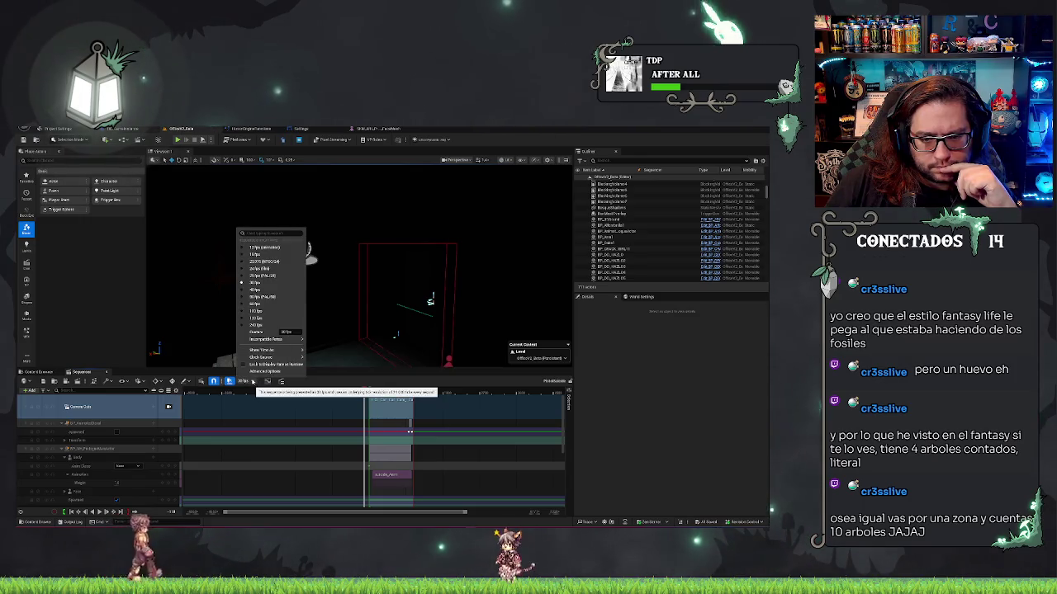
left_click(309, 382)
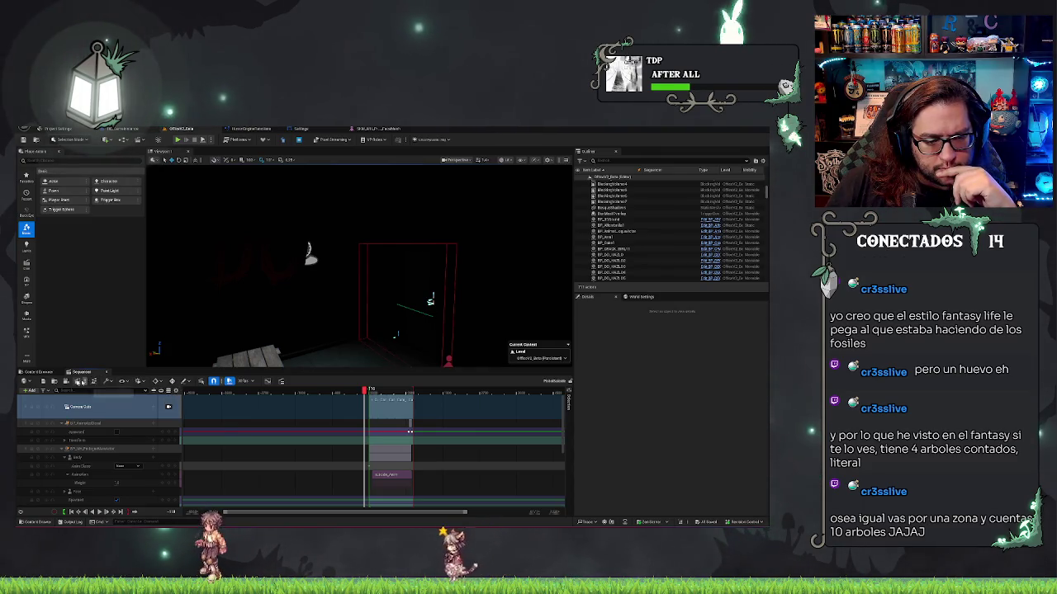
left_click(44, 392)
left_click(48, 393)
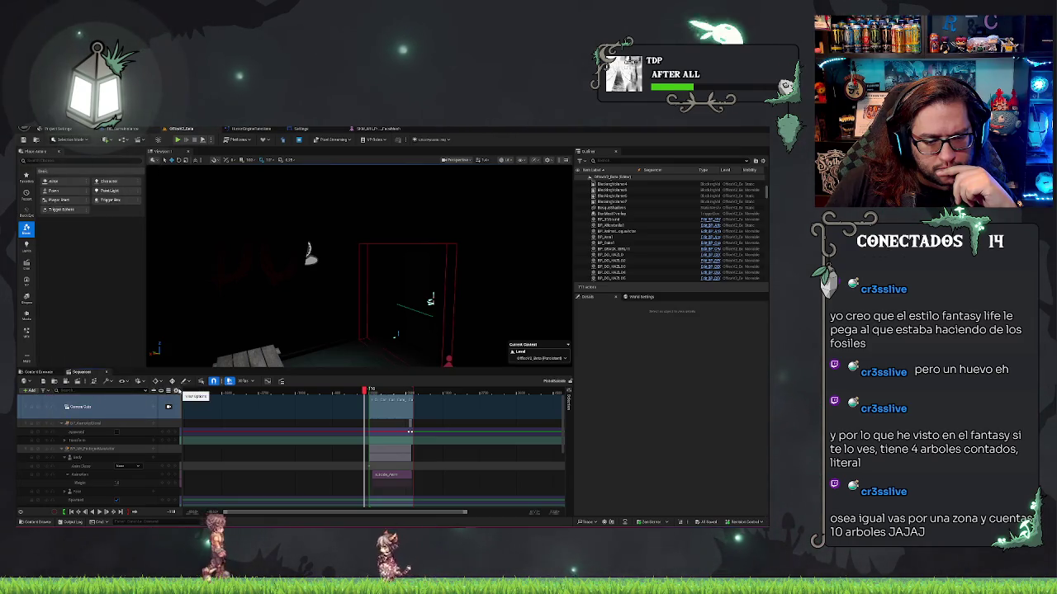
left_click(176, 391)
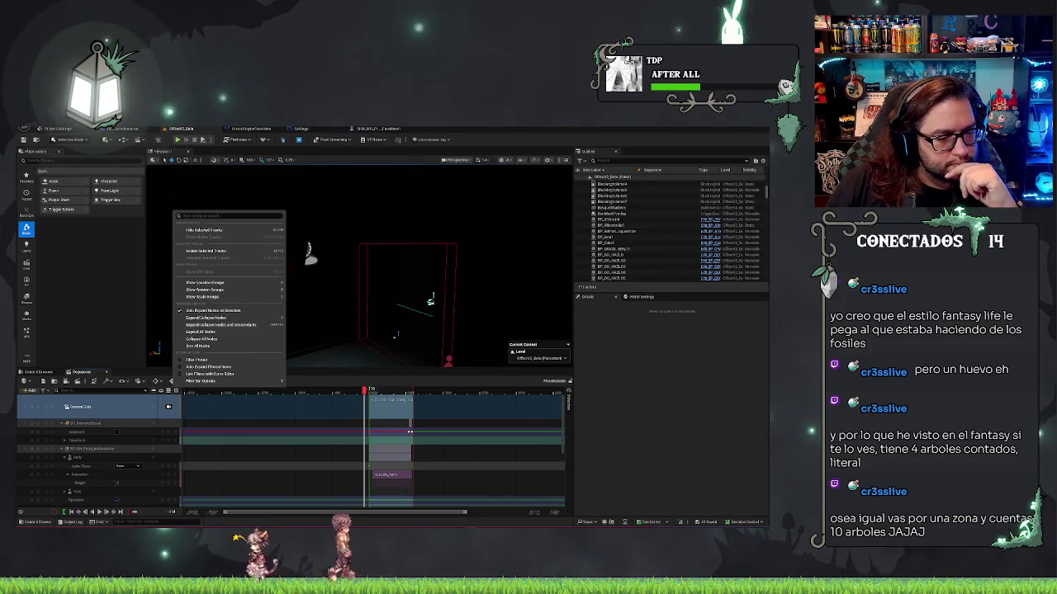
key("Escape")
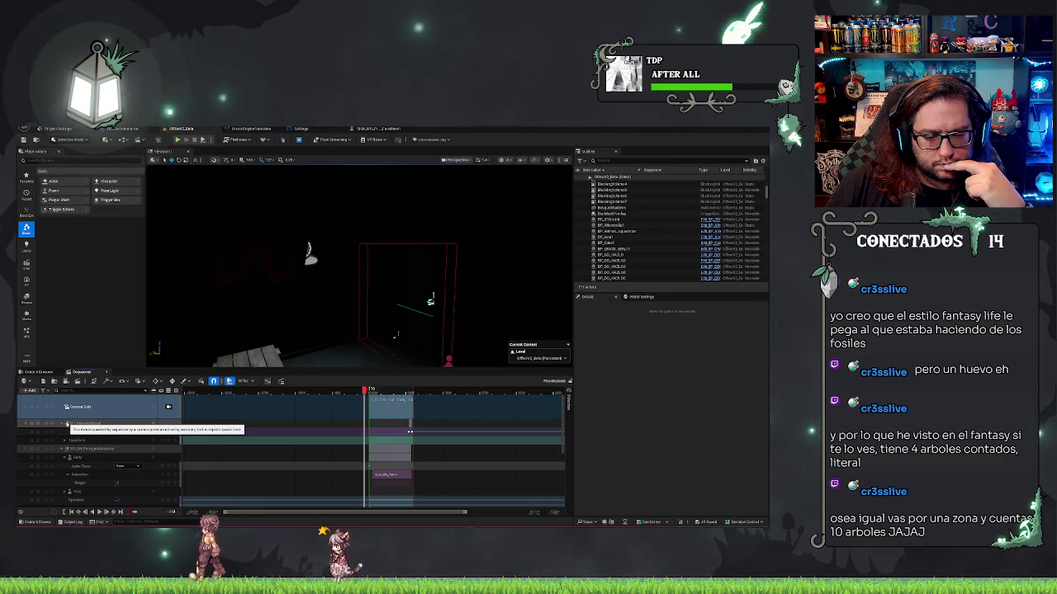
right_click(78, 425)
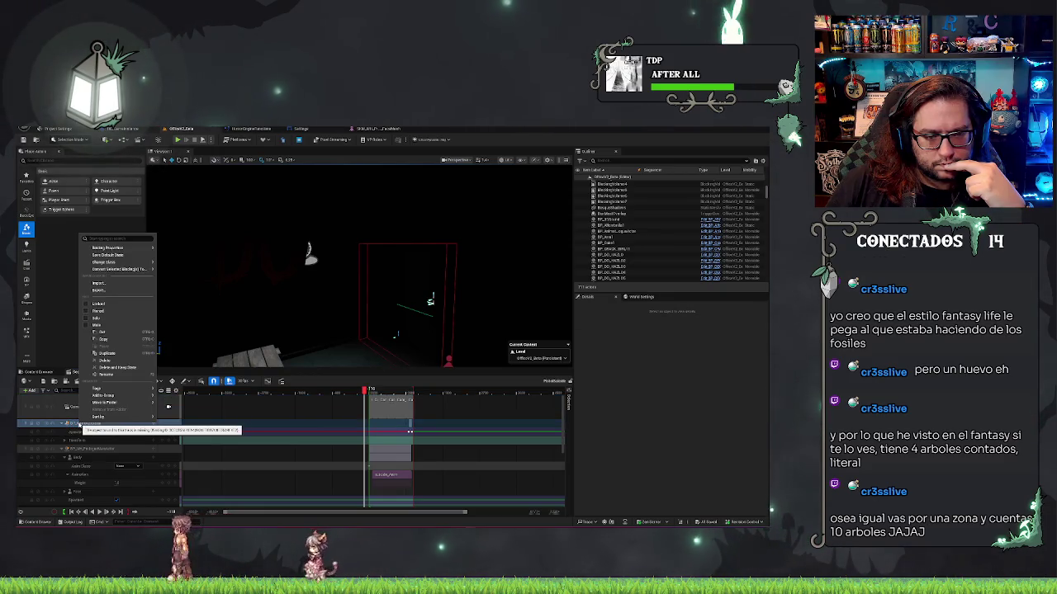
mouse_move(108, 249)
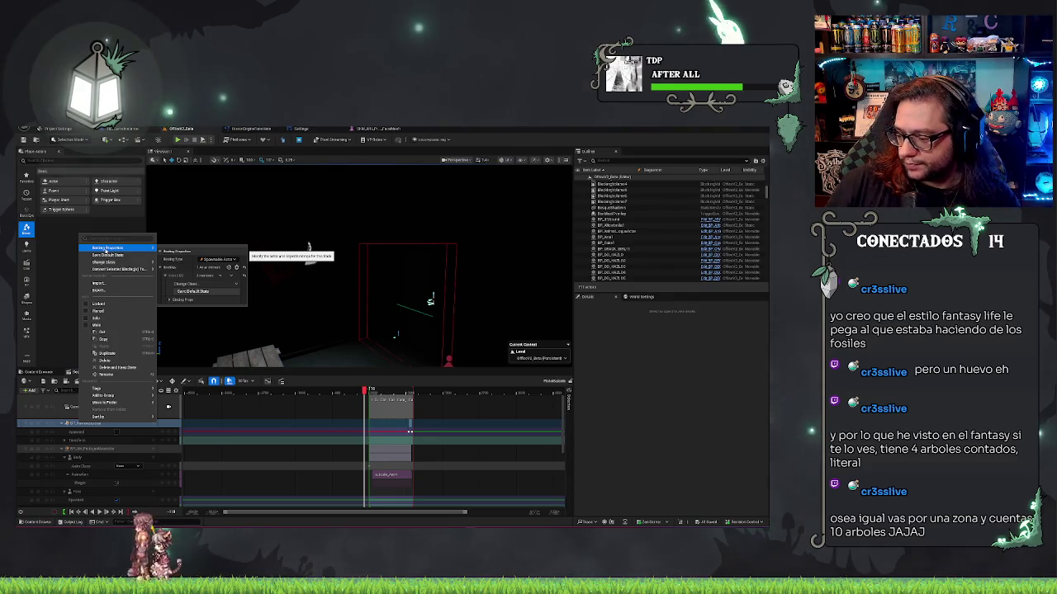
key("Escape")
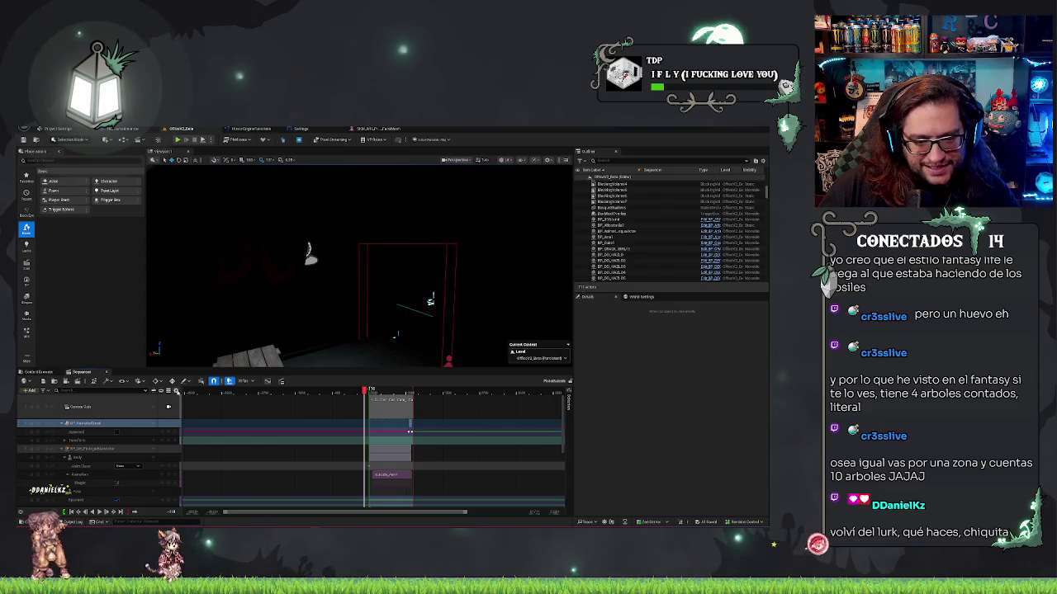
Close the blueprint track's Sort by submenu and show the Sequencer snapping dropdown
left_click(176, 392)
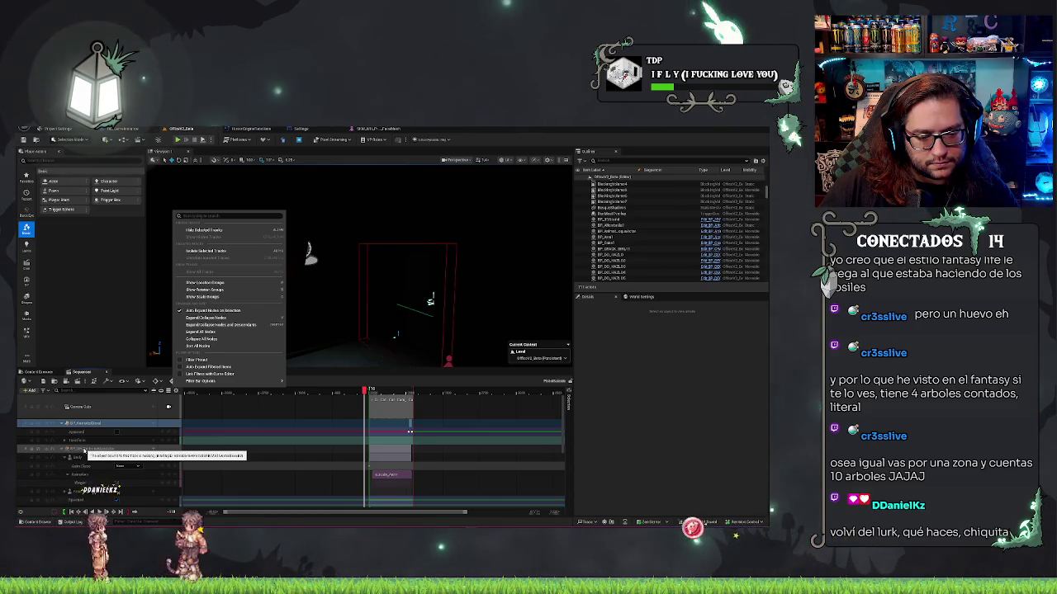
right_click(86, 451)
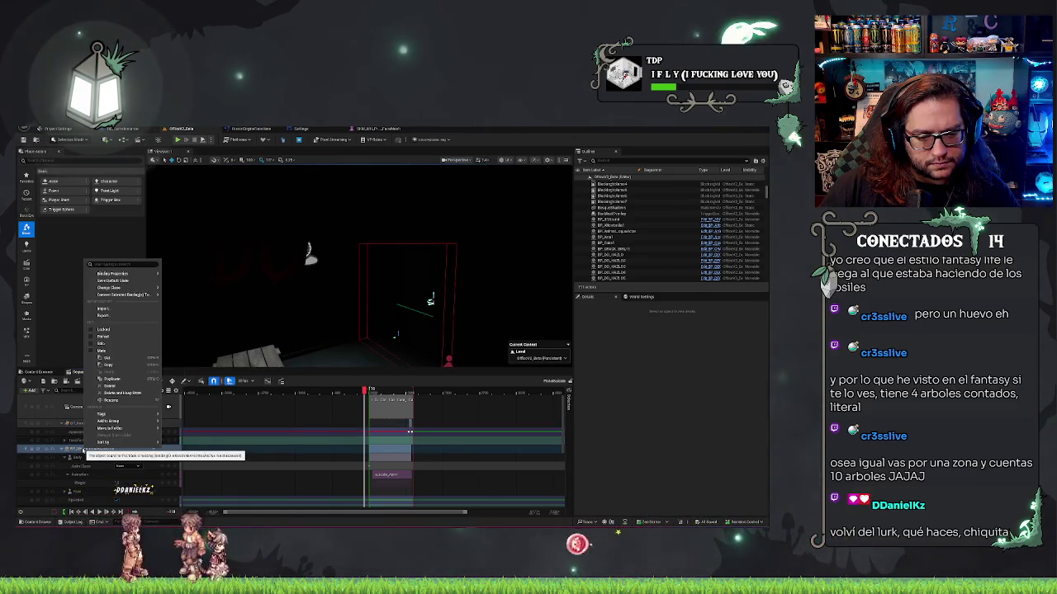
mouse_move(139, 297)
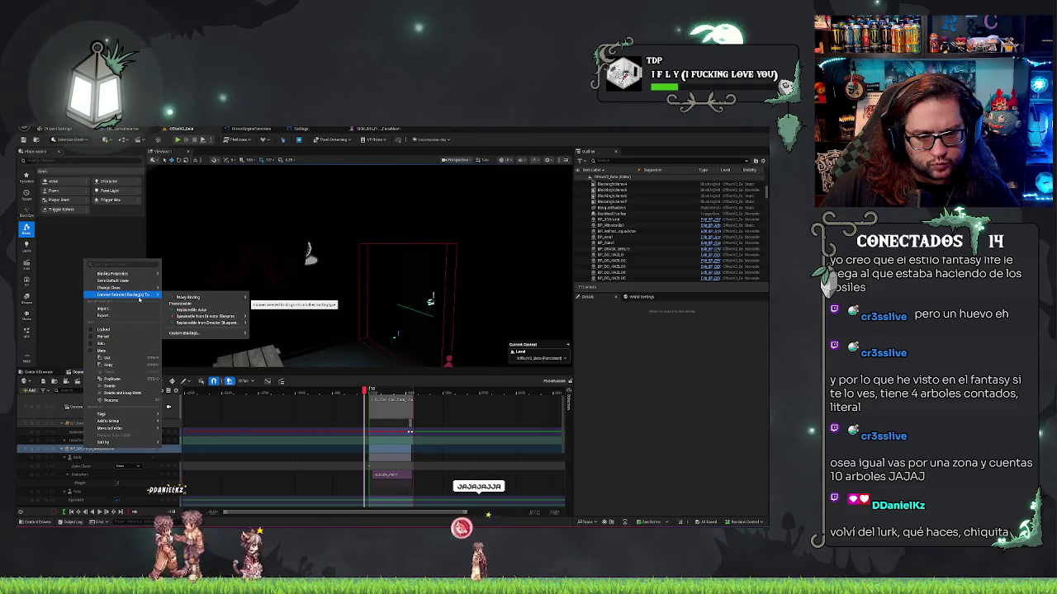
mouse_move(200, 318)
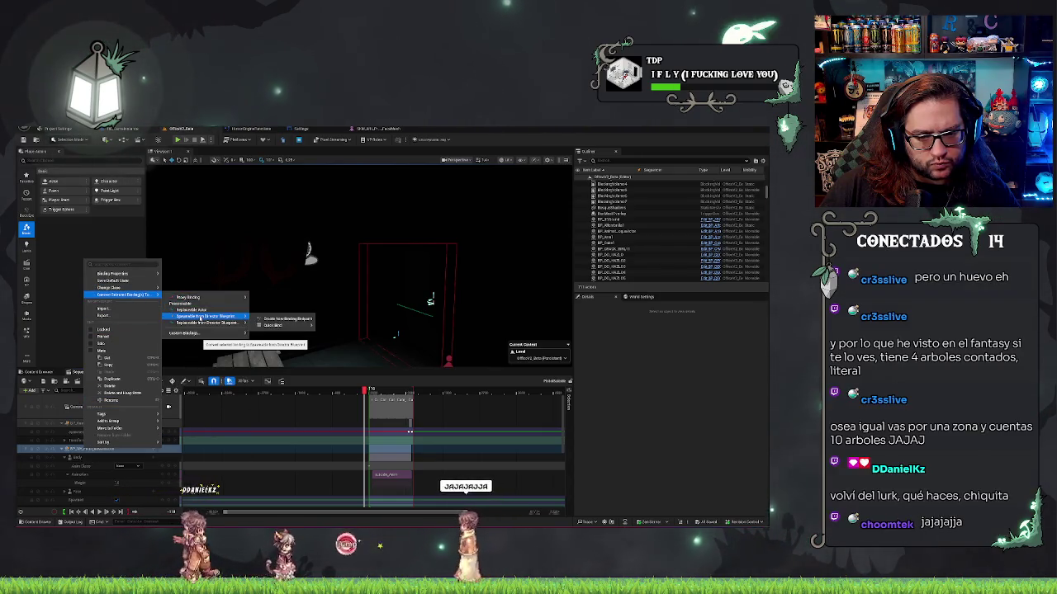
mouse_move(129, 274)
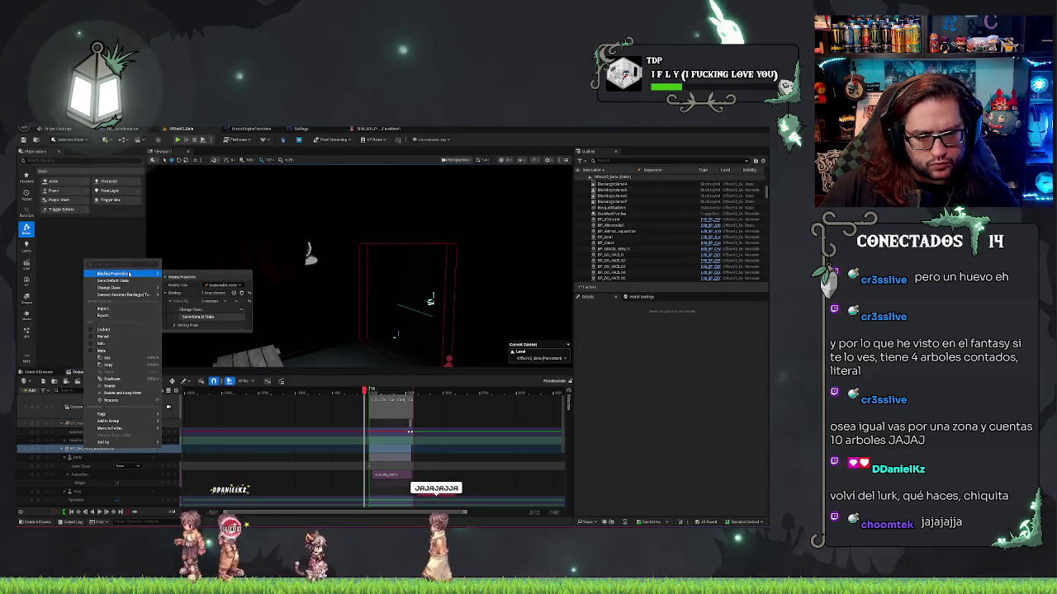
mouse_move(103, 442)
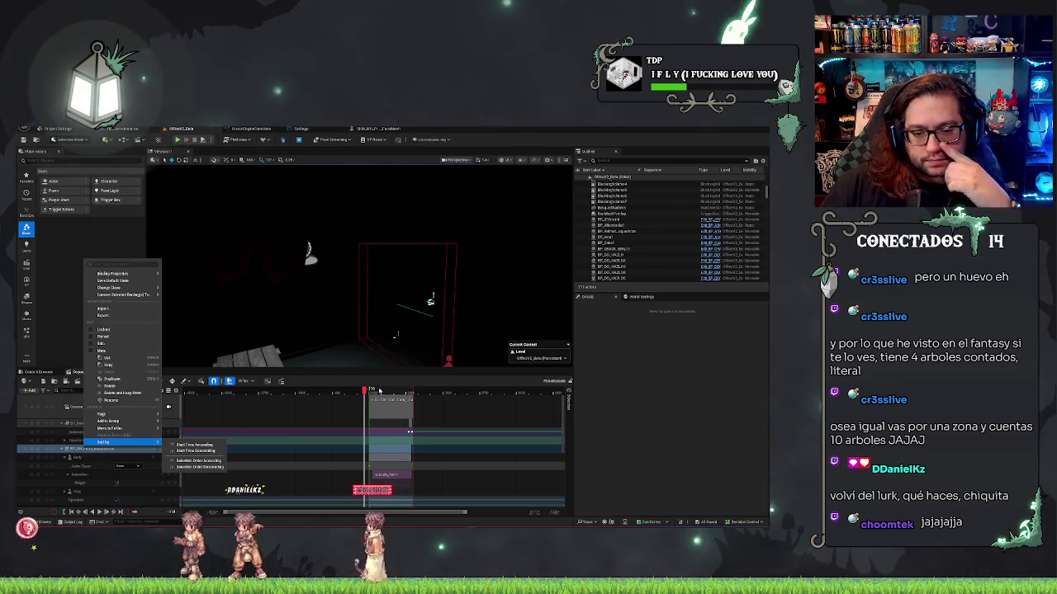
left_click(195, 445)
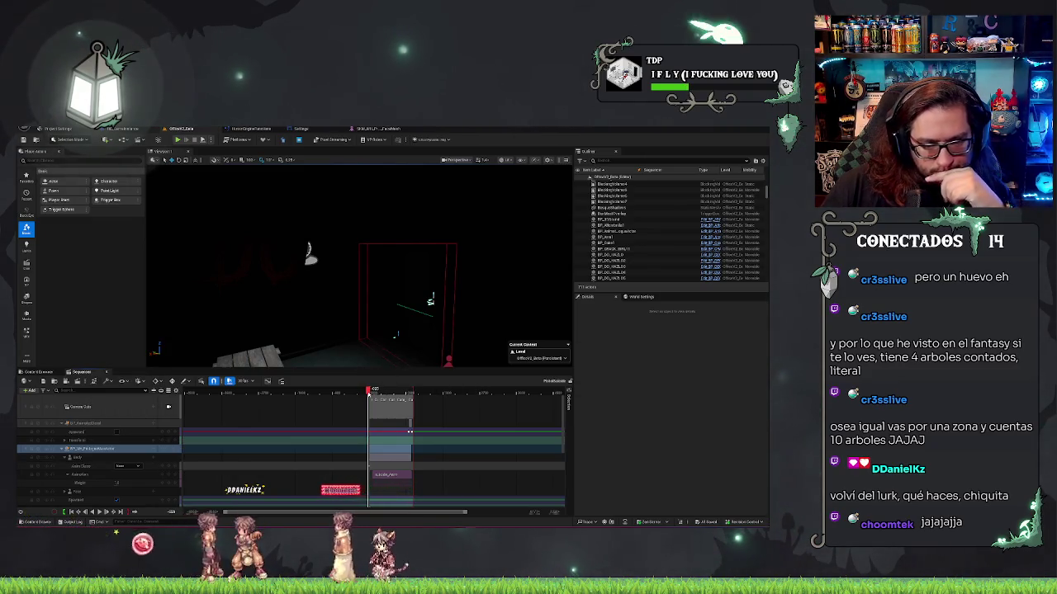
left_click(222, 381)
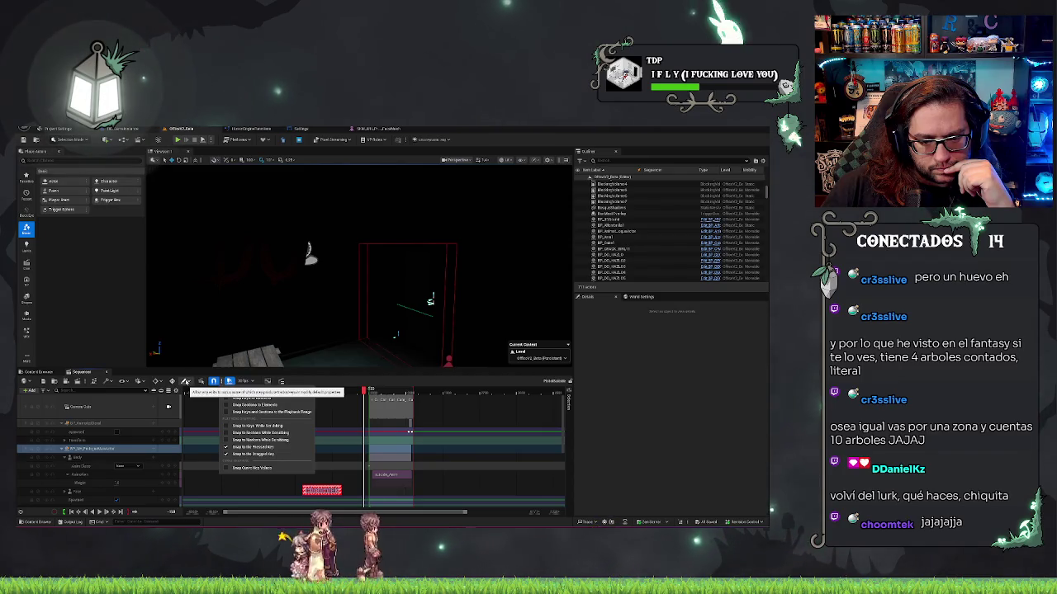
Dismiss the Sequencer snapping dropdown, leaving every snapping option as it was
left_click(322, 380)
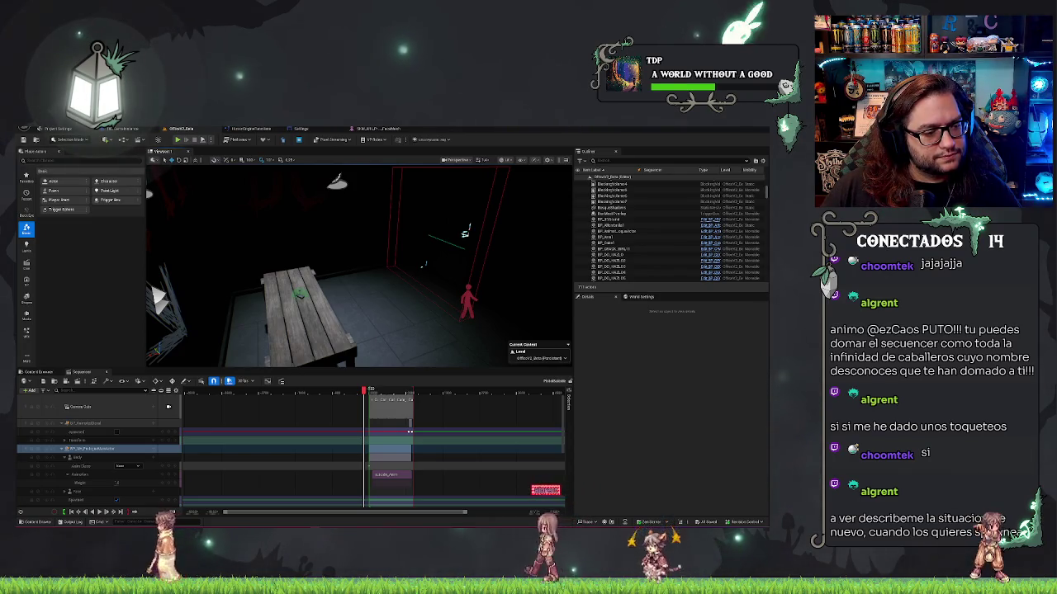
Open the office level sequence from the project's Sequences folder in the Content Browser
left_click_drag(272, 324, 291, 322)
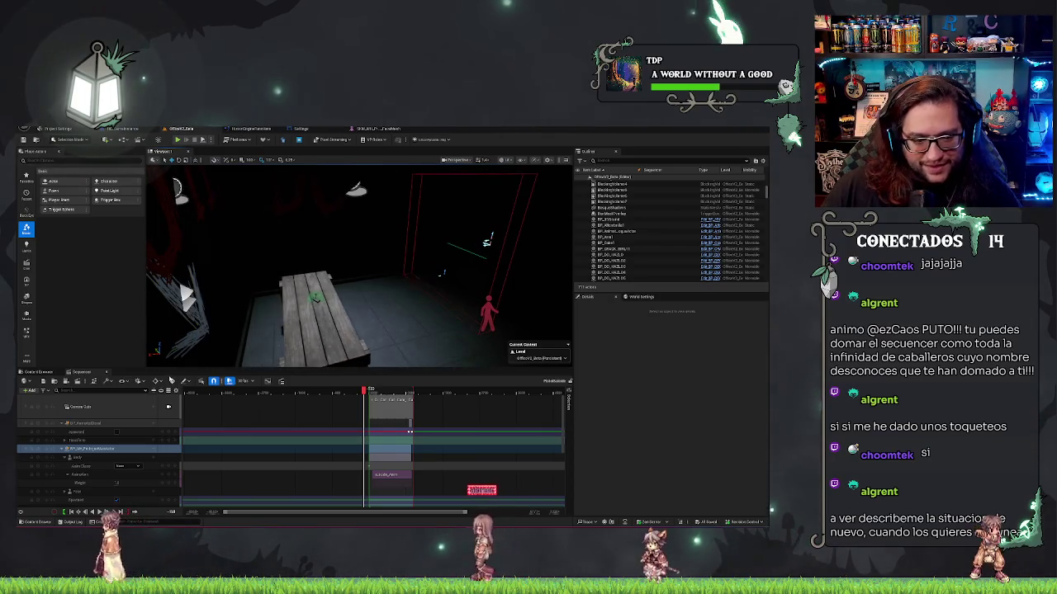
key("ctrl+space")
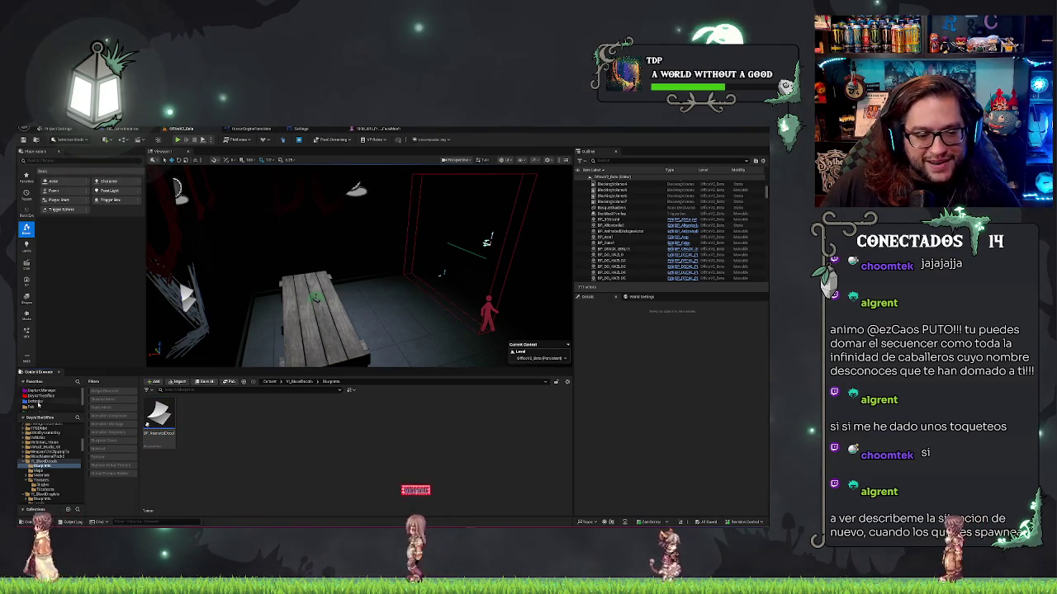
left_click(41, 397)
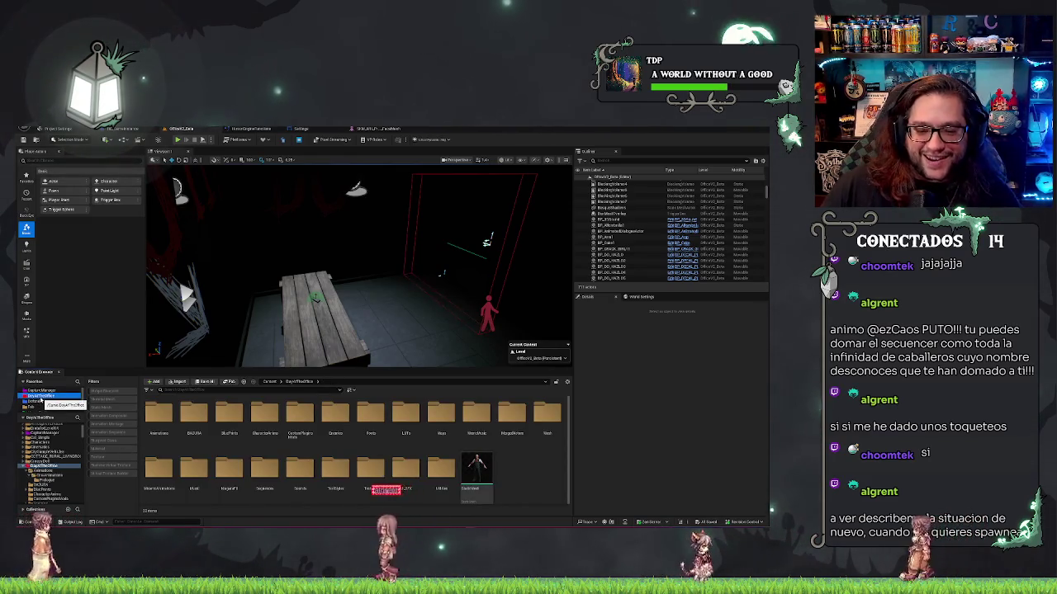
left_click(229, 471)
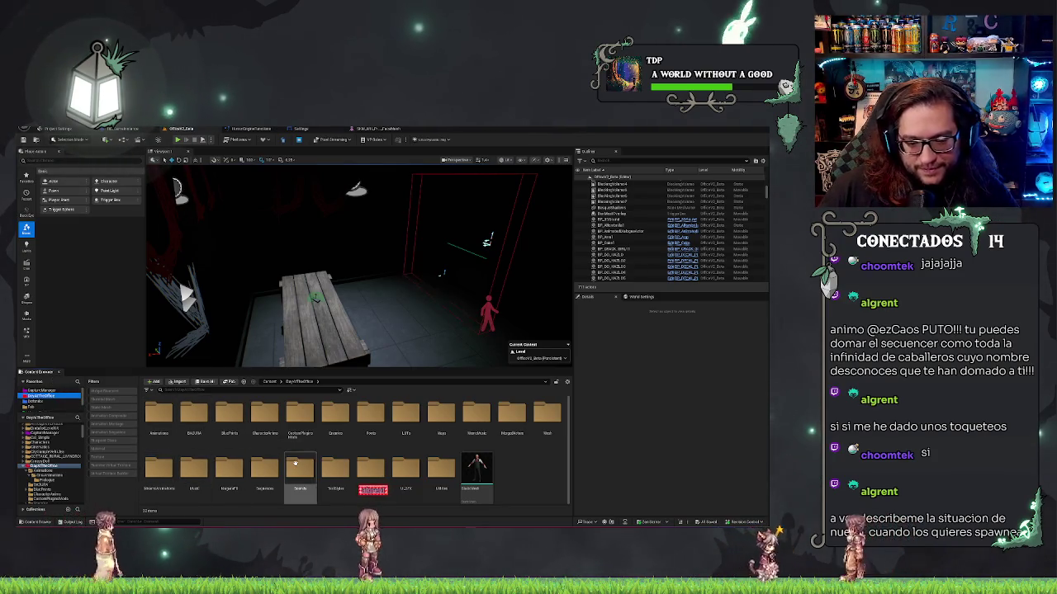
double_click(264, 471)
double_click(154, 420)
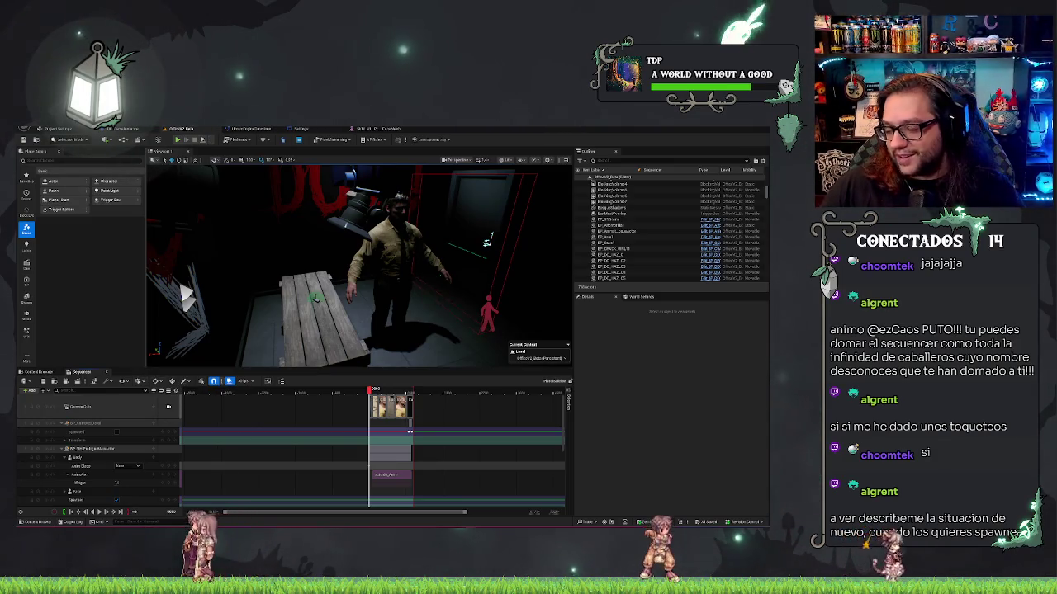
Extend the shot section's right edge and zoom the timeline out
left_click_drag(408, 431, 563, 431)
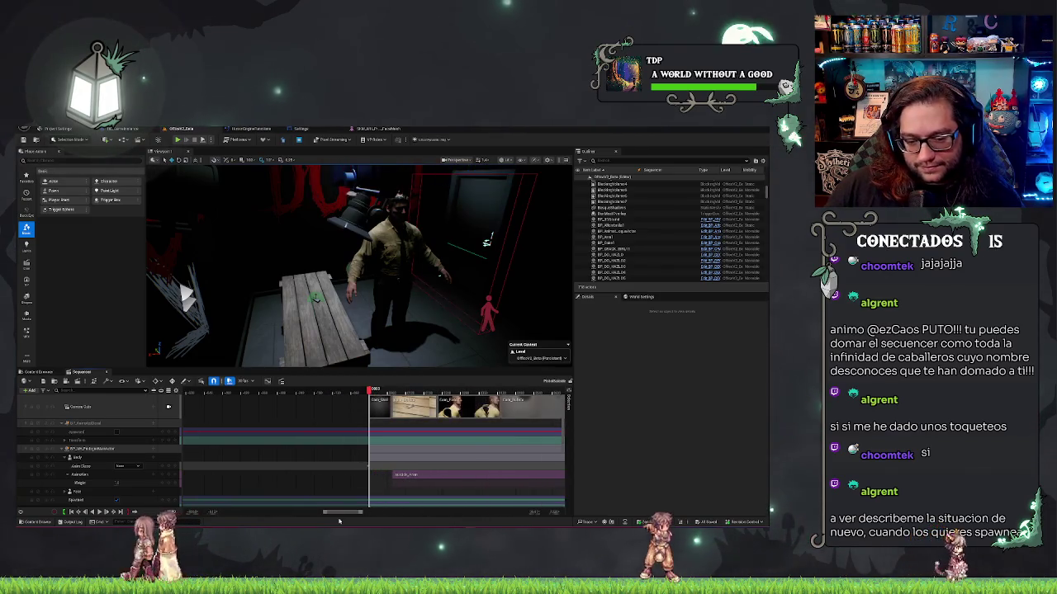
left_click_drag(340, 515, 352, 516)
scroll(346, 499, "down", 2)
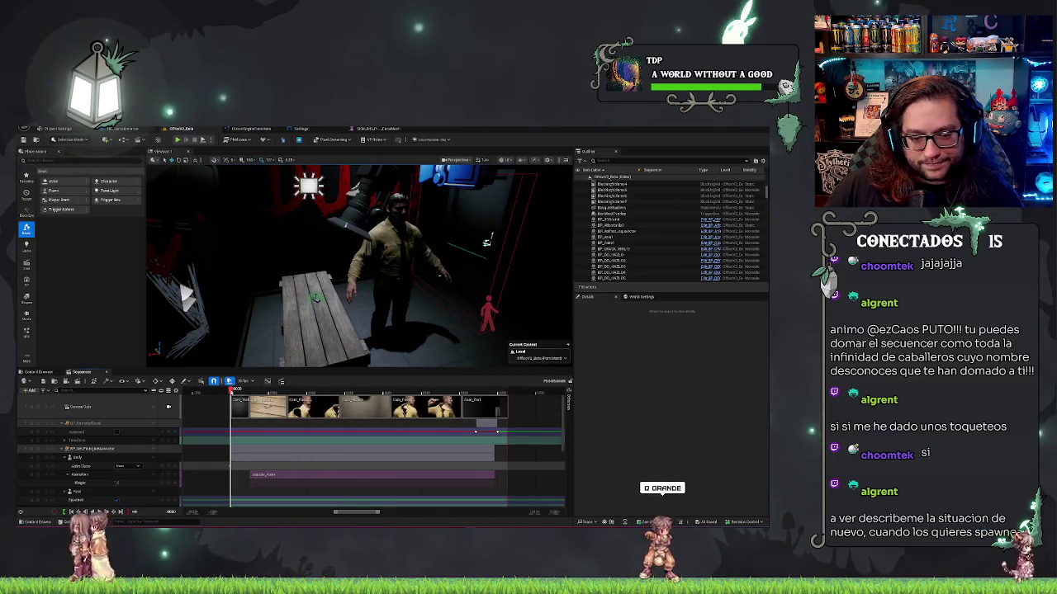
Play the sequence and scrub forward to the Cam_Wall shot of the red DO IT wall
key("space")
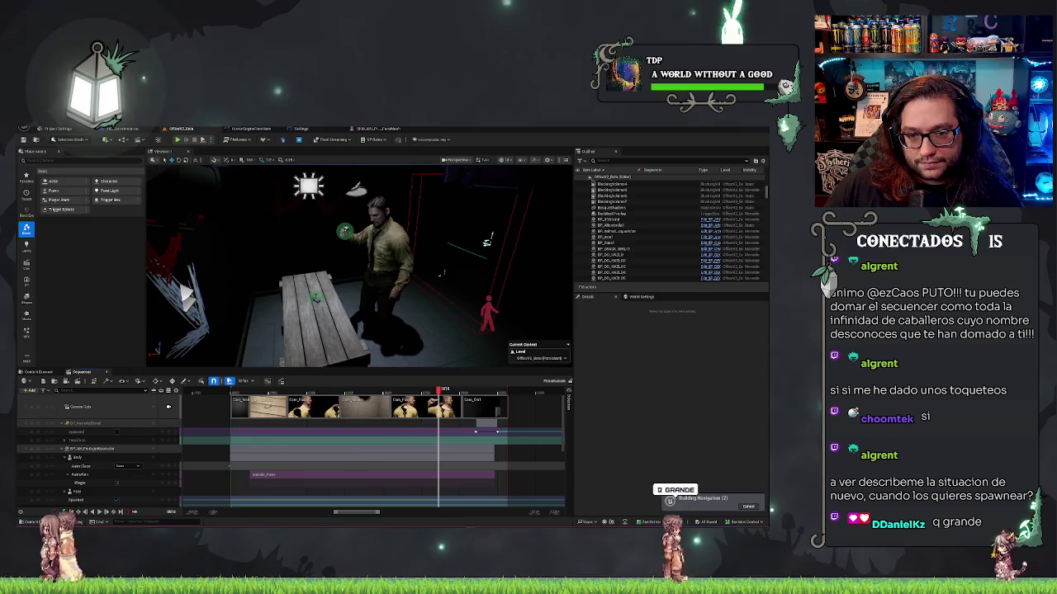
left_click(453, 236)
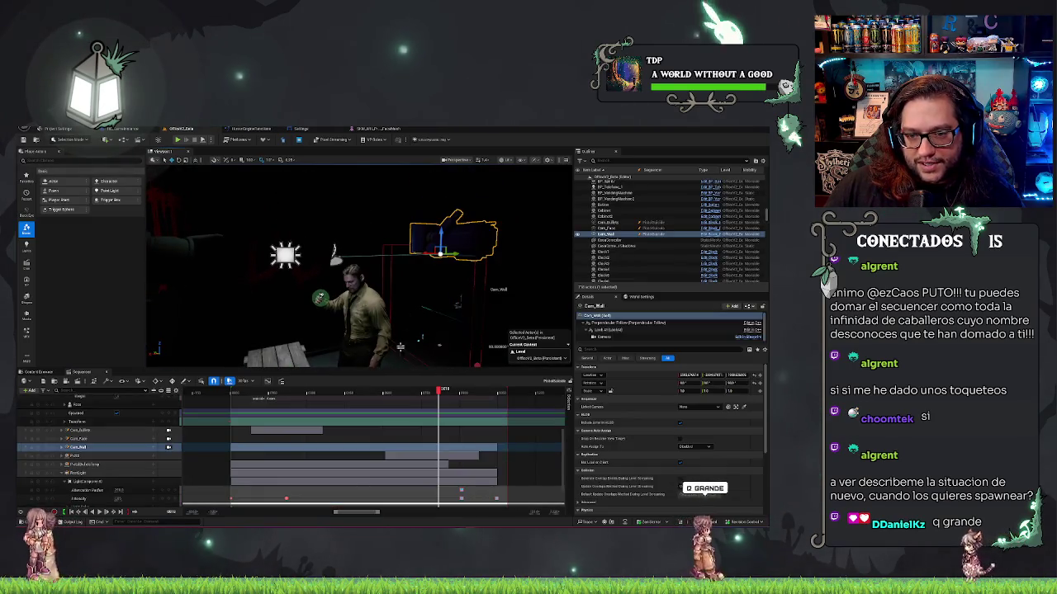
left_click_drag(440, 389, 502, 403)
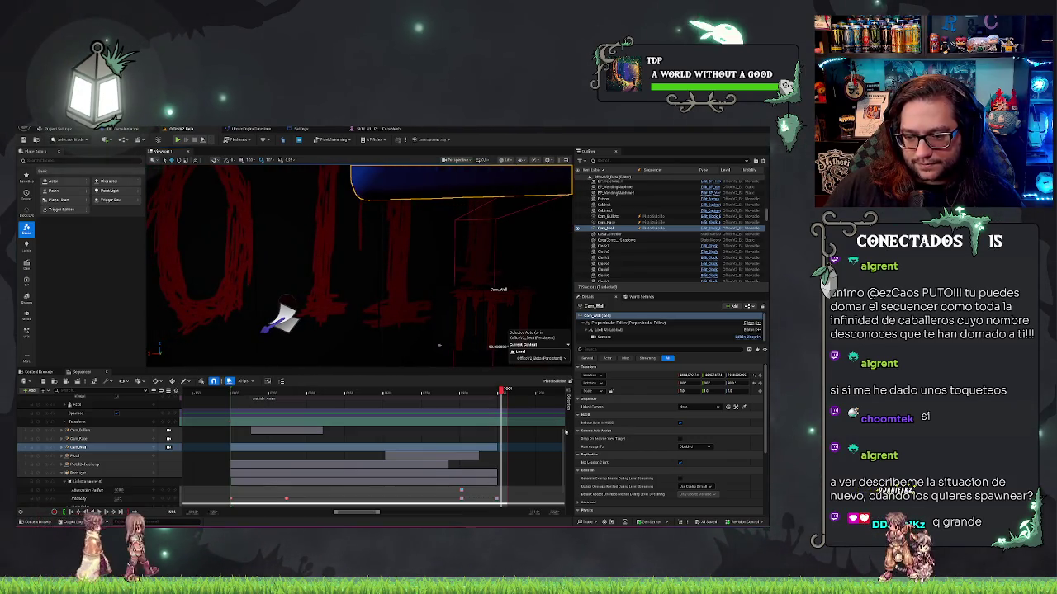
scroll(566, 408, "up", 3)
scroll(566, 408, "up", 3)
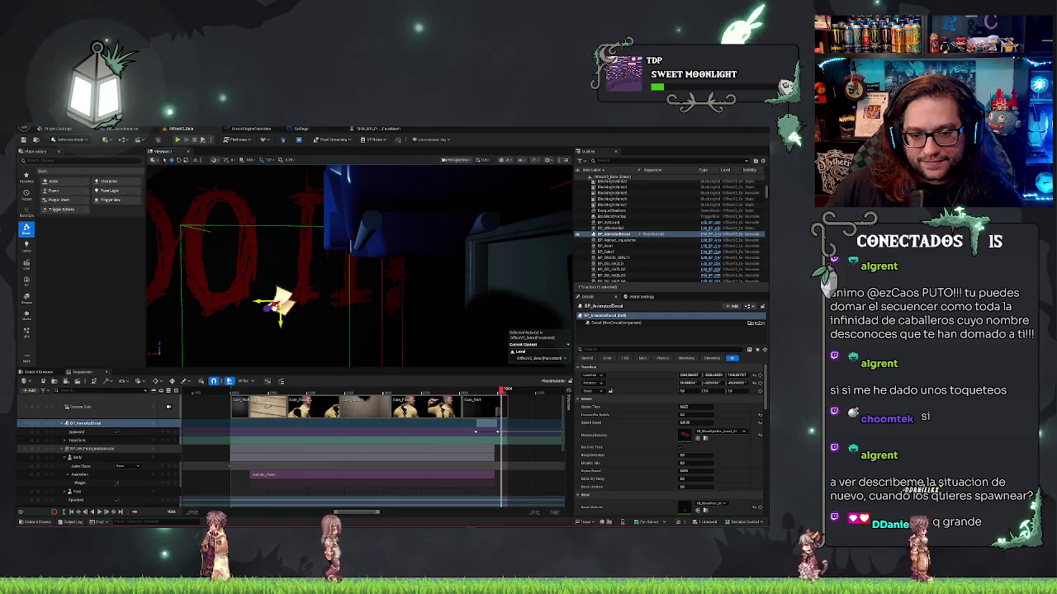
Scrub around the animated decal on the DO IT wall and switch the viewport to Unlit (Alt+3)
left_click_drag(477, 355, 478, 355)
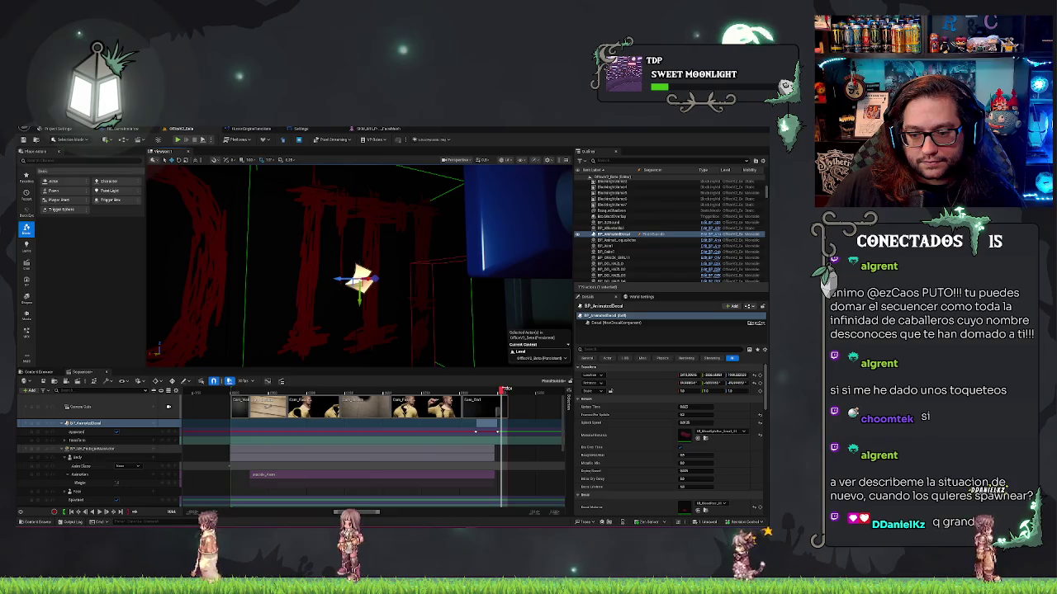
mouse_move(513, 392)
left_mouse_down()
mouse_move(454, 392)
mouse_move(503, 412)
left_mouse_up()
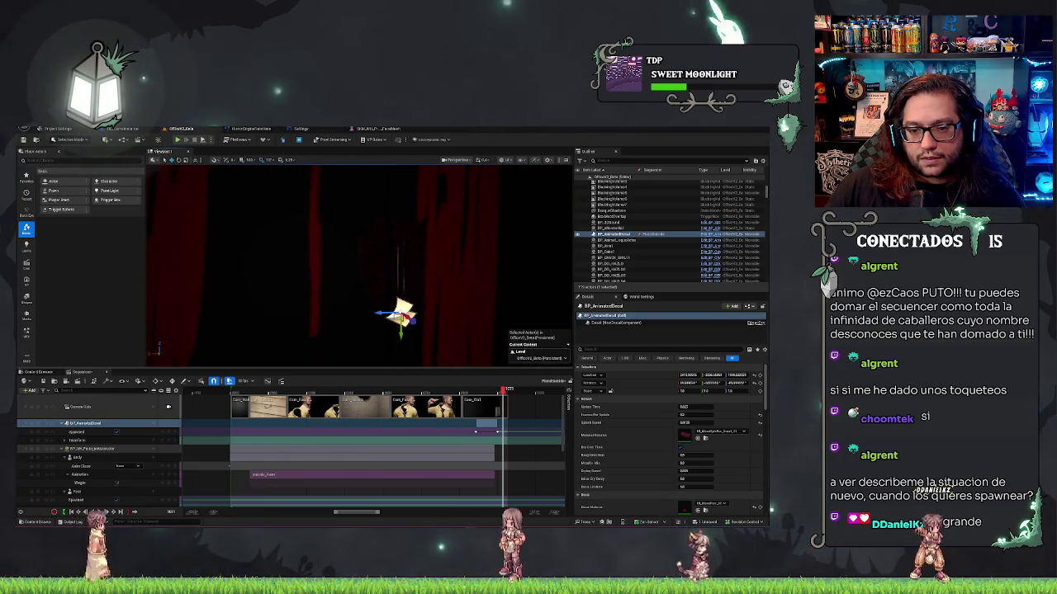
key("alt+3")
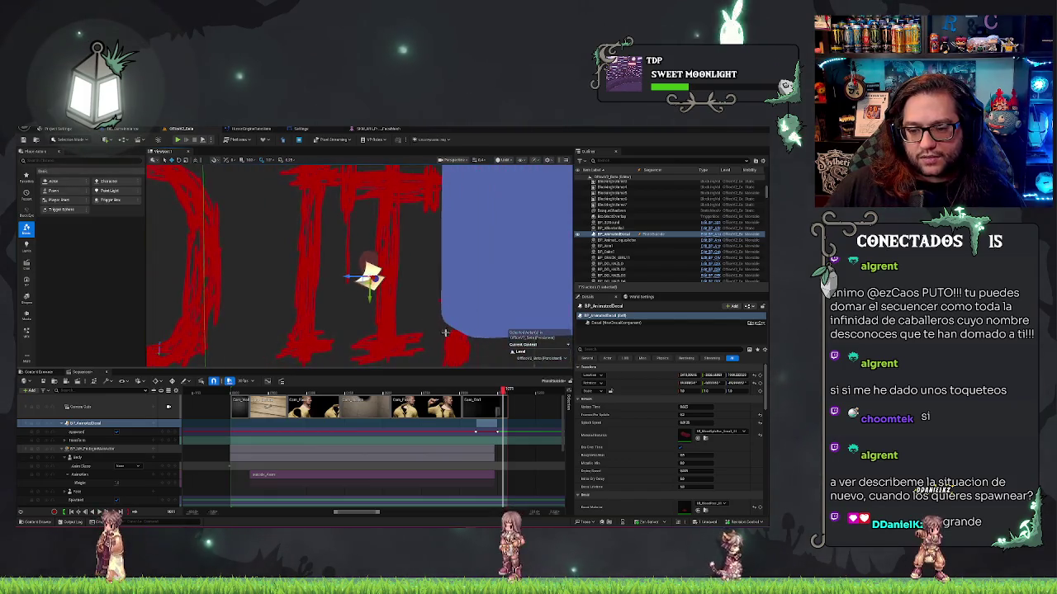
left_click_drag(503, 390, 498, 390)
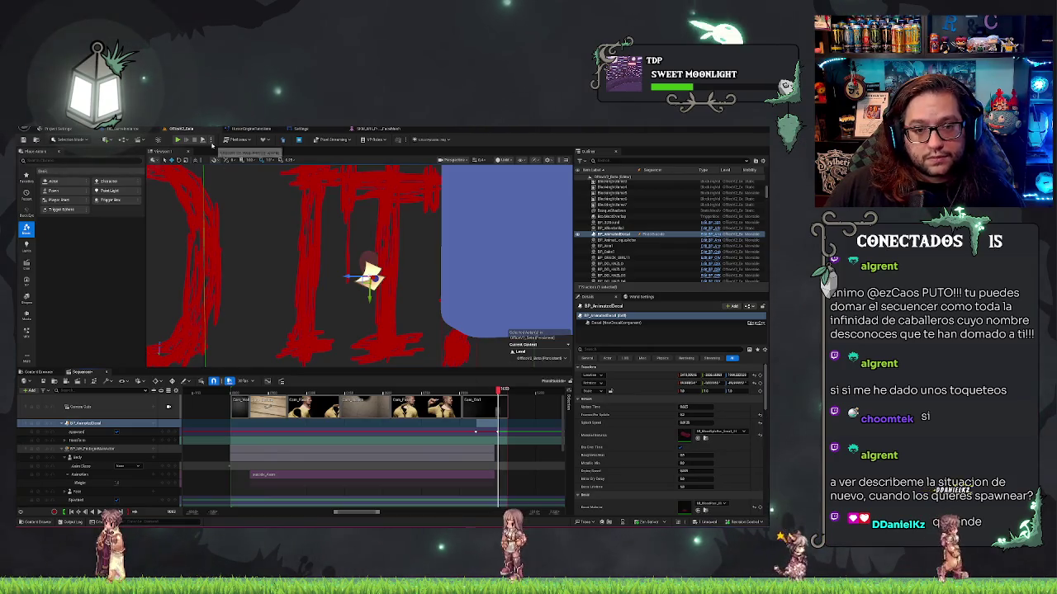
left_click(211, 140)
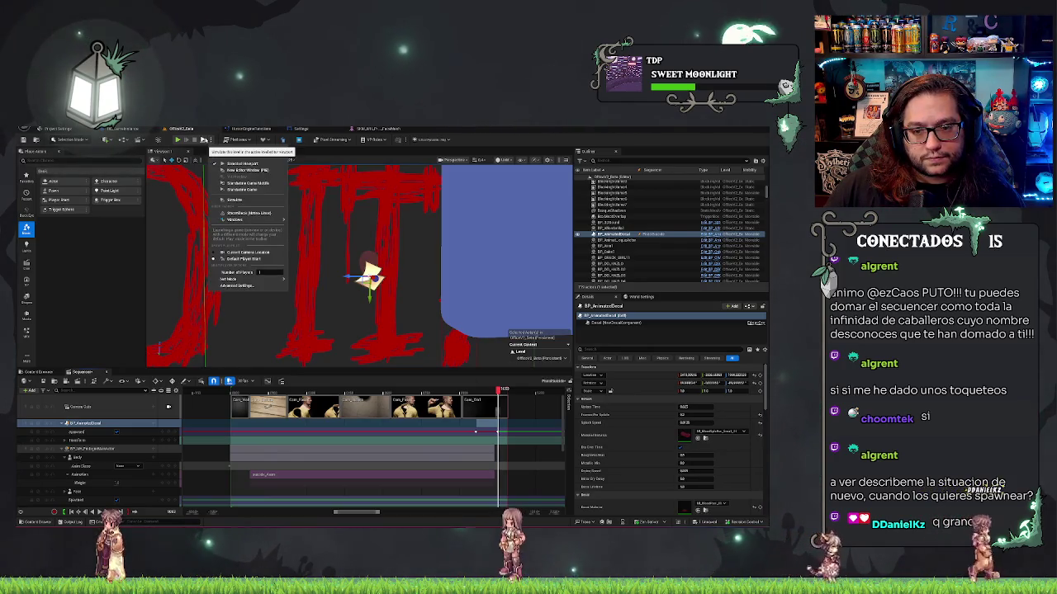
left_click(239, 164)
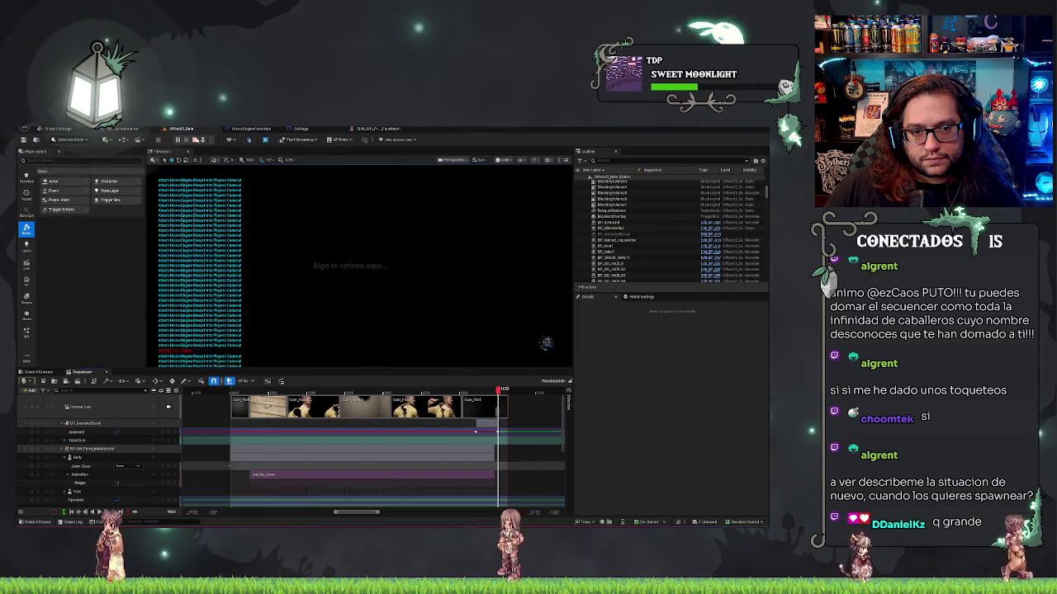
key("Escape")
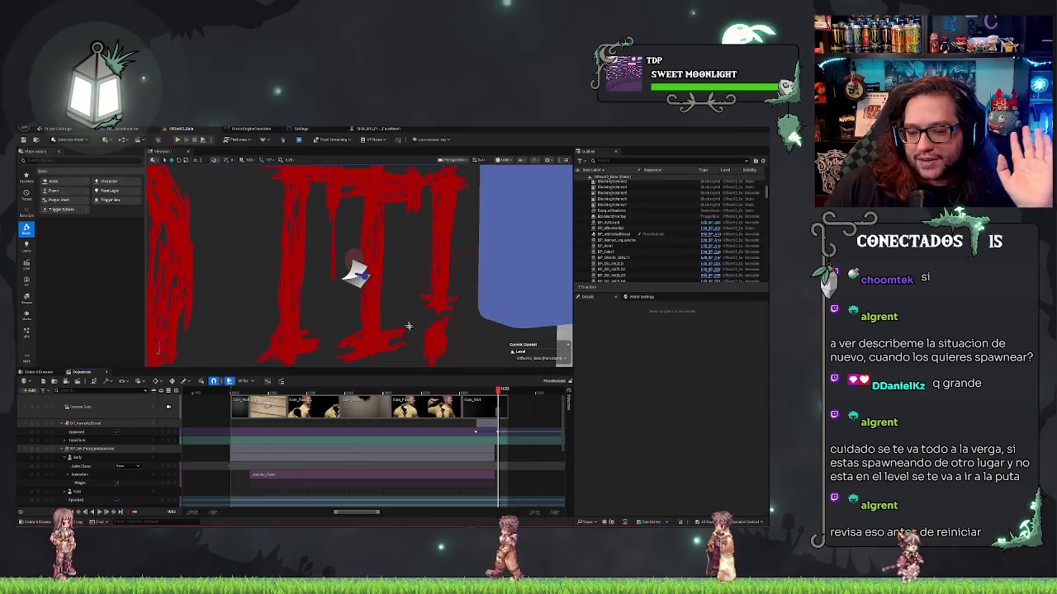
Replay the sequence from the start to the DO IT wall, then select the BP_AnimatedDecal track
mouse_move(498, 388)
left_mouse_down()
mouse_move(239, 398)
mouse_move(472, 389)
left_mouse_up()
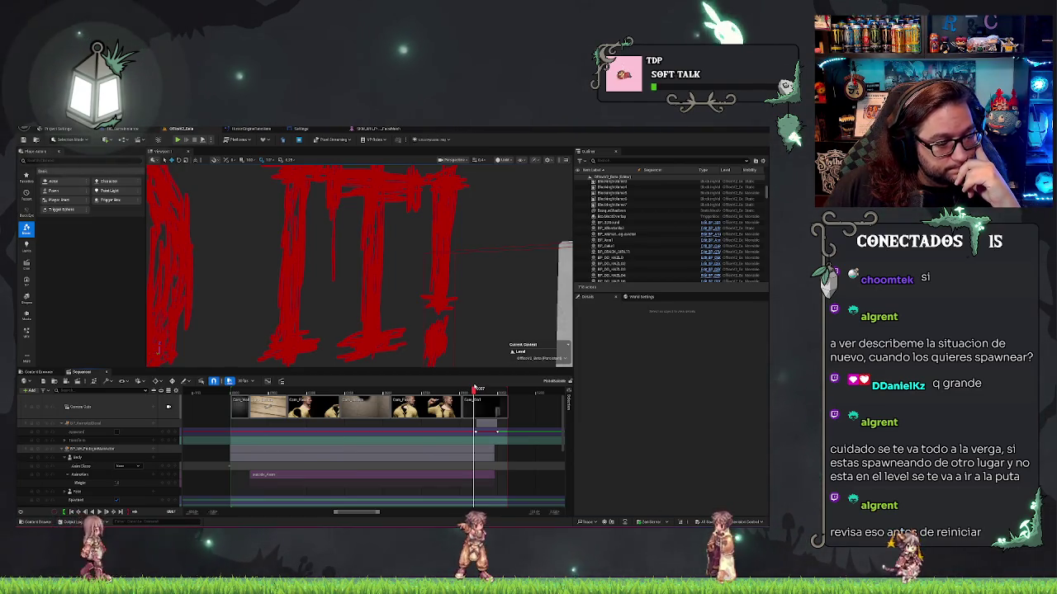
mouse_move(477, 388)
left_mouse_down()
mouse_move(513, 390)
mouse_move(494, 390)
left_mouse_up()
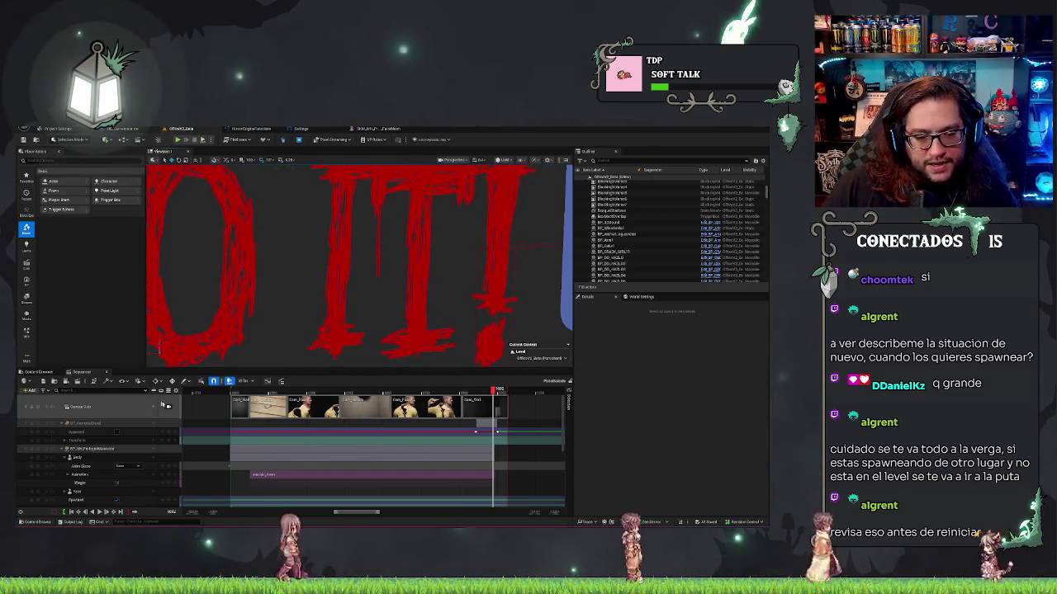
left_click_drag(247, 390, 227, 391)
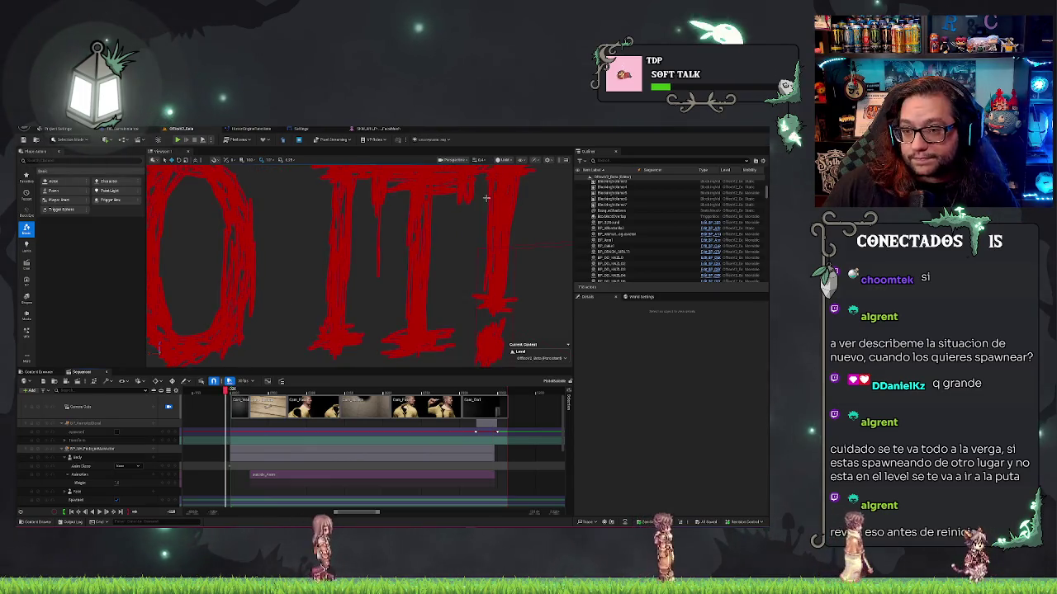
key("space")
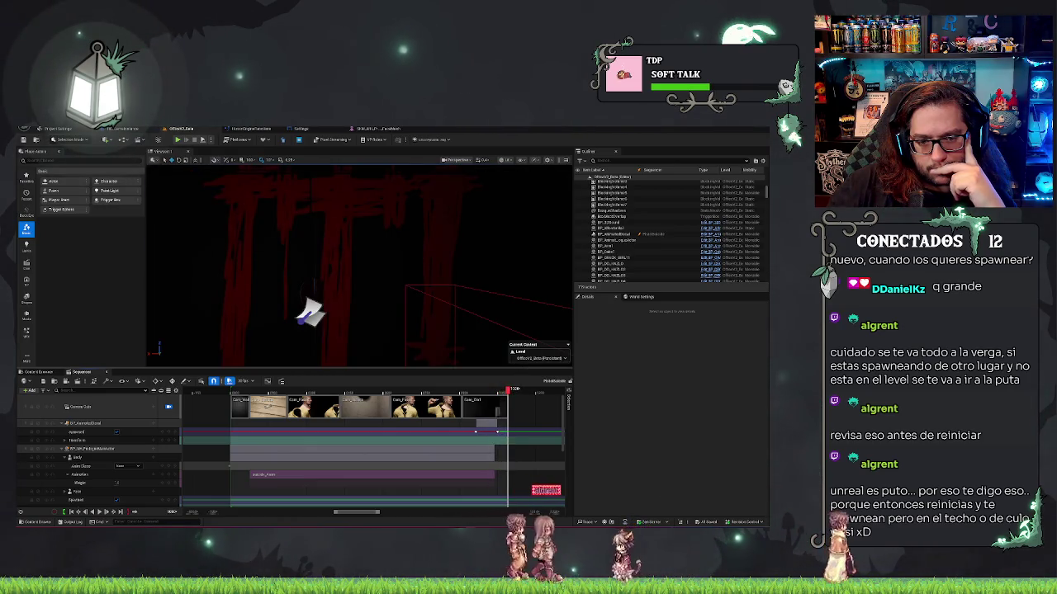
left_click(82, 423)
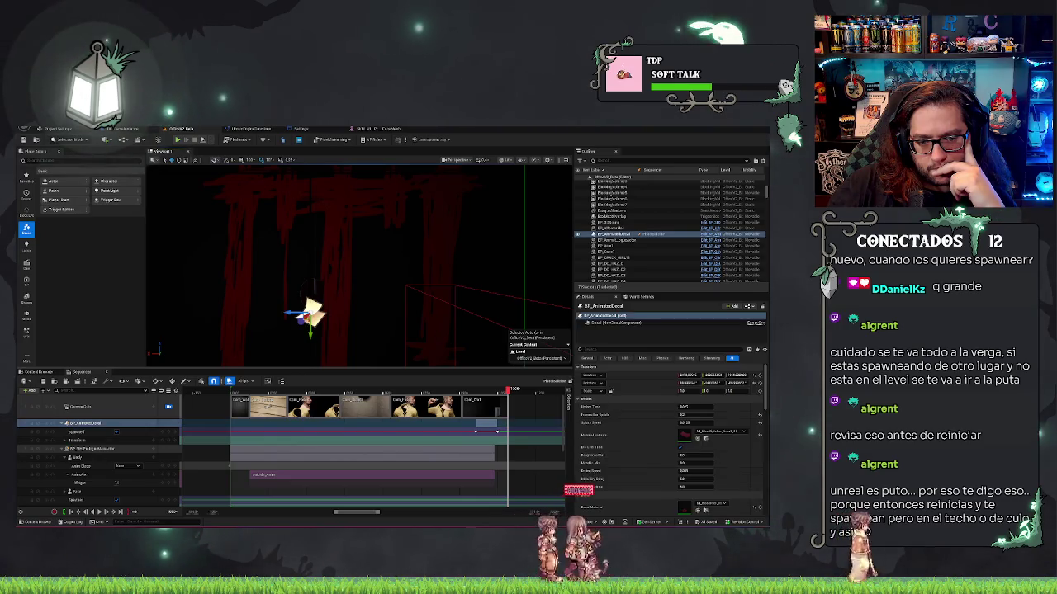
Move the animated decal up and right, then reselect BP_AnimatedDecal near the DO IT lettering
mouse_move(310, 314)
left_mouse_down()
mouse_move(299, 314)
mouse_move(345, 293)
mouse_move(350, 277)
left_mouse_up()
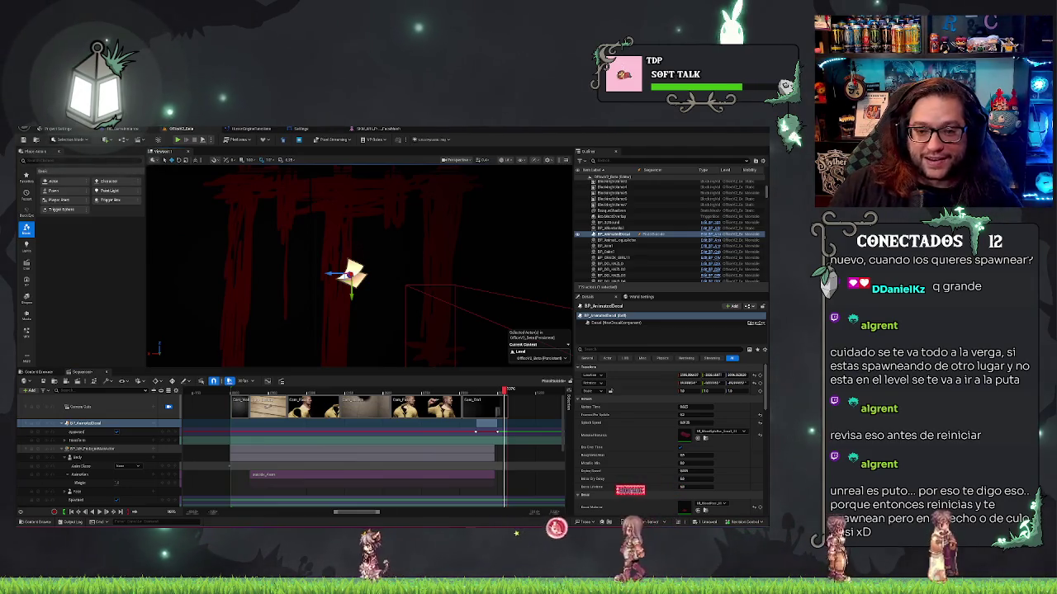
right_click(390, 302)
key("Escape")
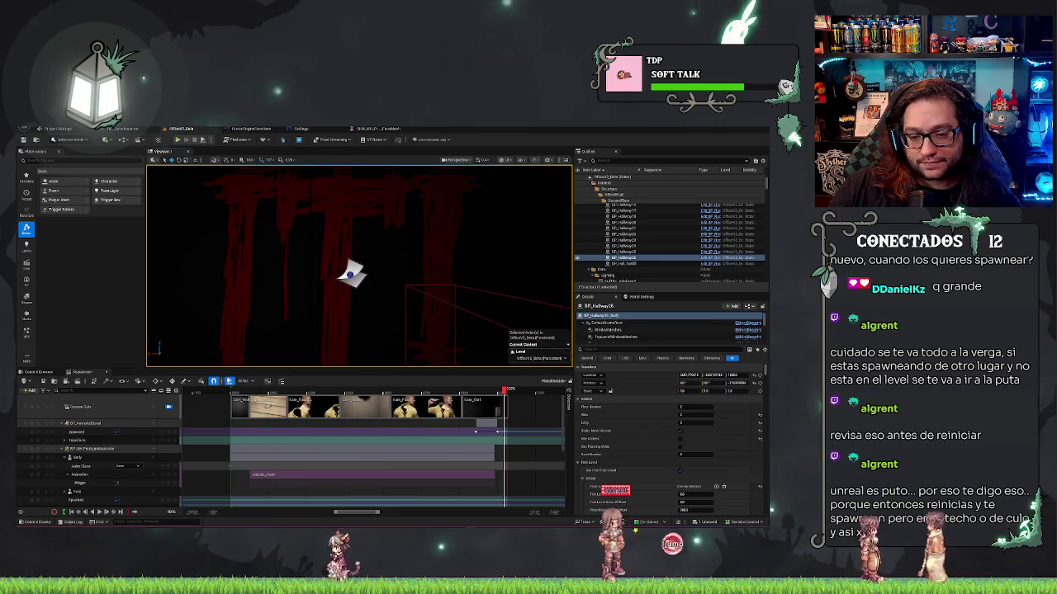
left_click_drag(355, 273, 231, 285)
mouse_move(314, 277)
left_mouse_down()
mouse_move(344, 276)
mouse_move(277, 275)
mouse_move(388, 290)
mouse_move(324, 277)
mouse_move(325, 253)
left_mouse_up()
right_click(344, 276)
key("Escape")
Switch to Unlit view, select BP_AnimatedDecal, and pull back to show the whole DO IT! text
key("alt+3")
left_click(324, 277)
left_click(410, 256)
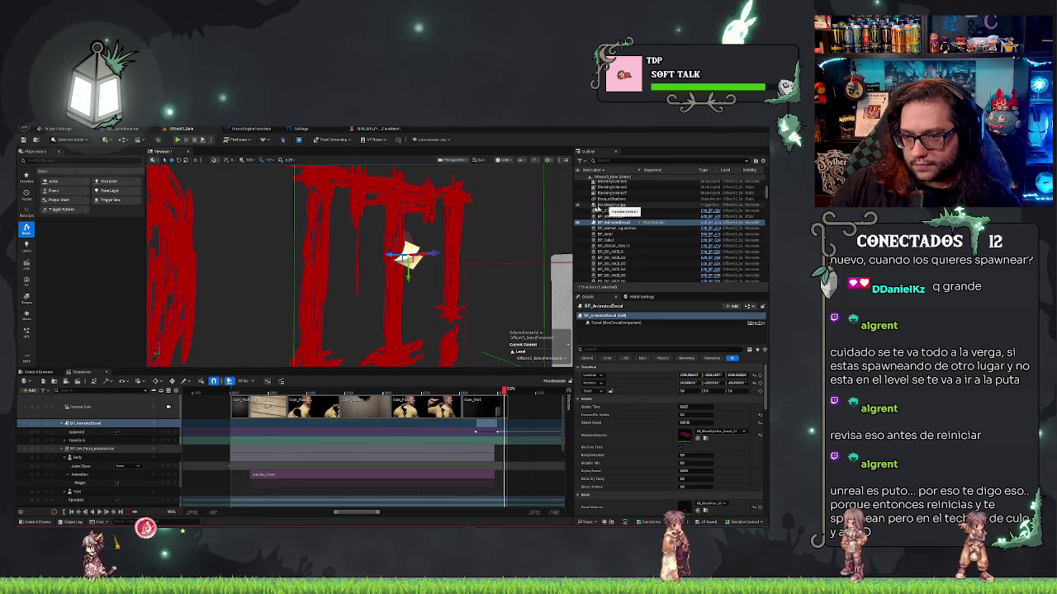
mouse_move(338, 295)
left_mouse_down()
mouse_move(331, 338)
mouse_move(432, 283)
left_mouse_up()
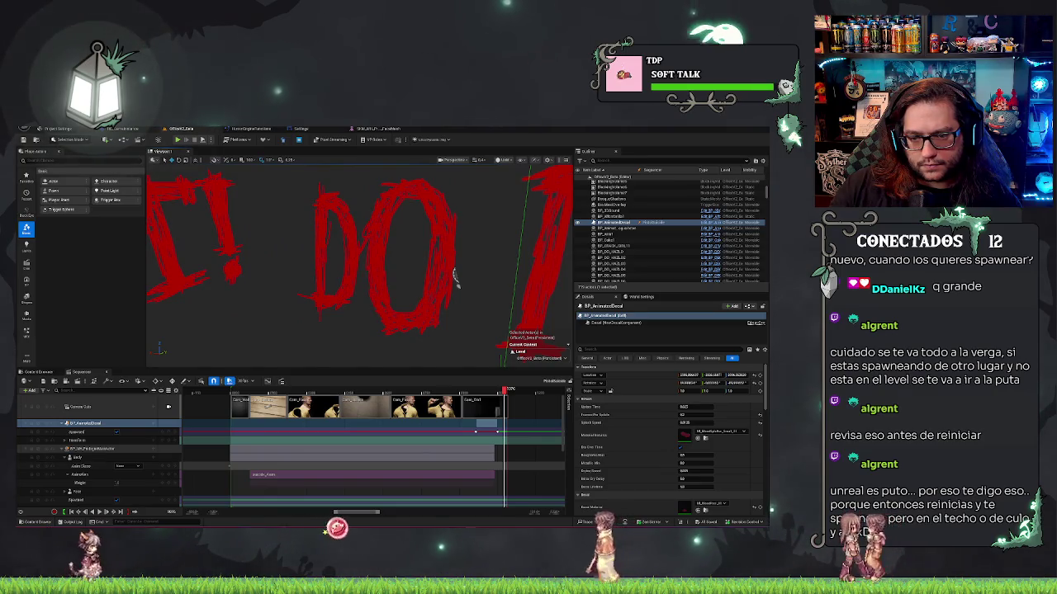
Select the existing BP_DD_HAZL03 decal and frame the view on it
left_click(459, 277)
key("f")
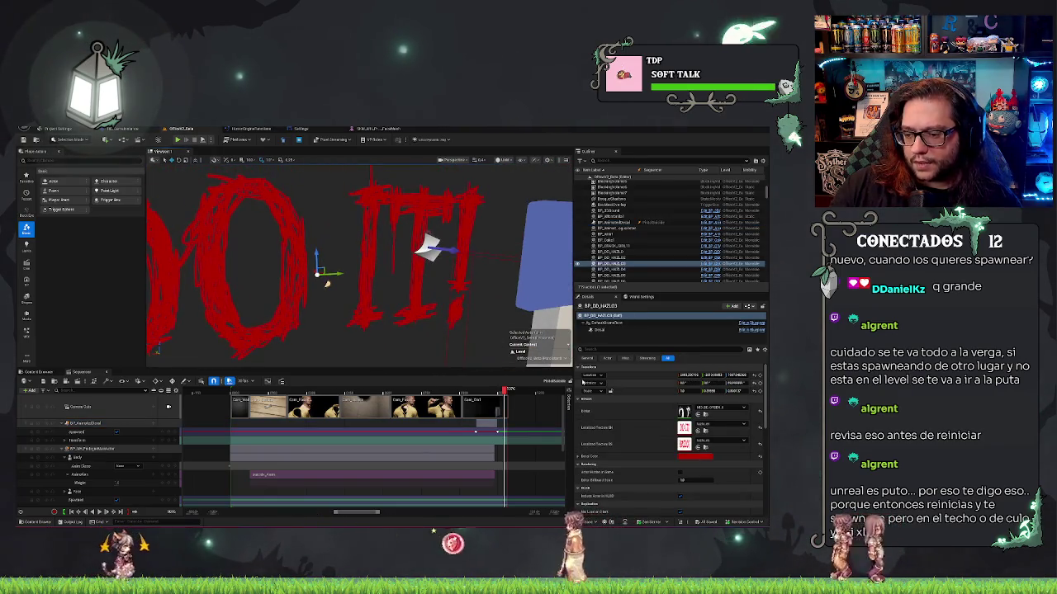
scroll(649, 446, "down", 2)
scroll(649, 446, "down", 6)
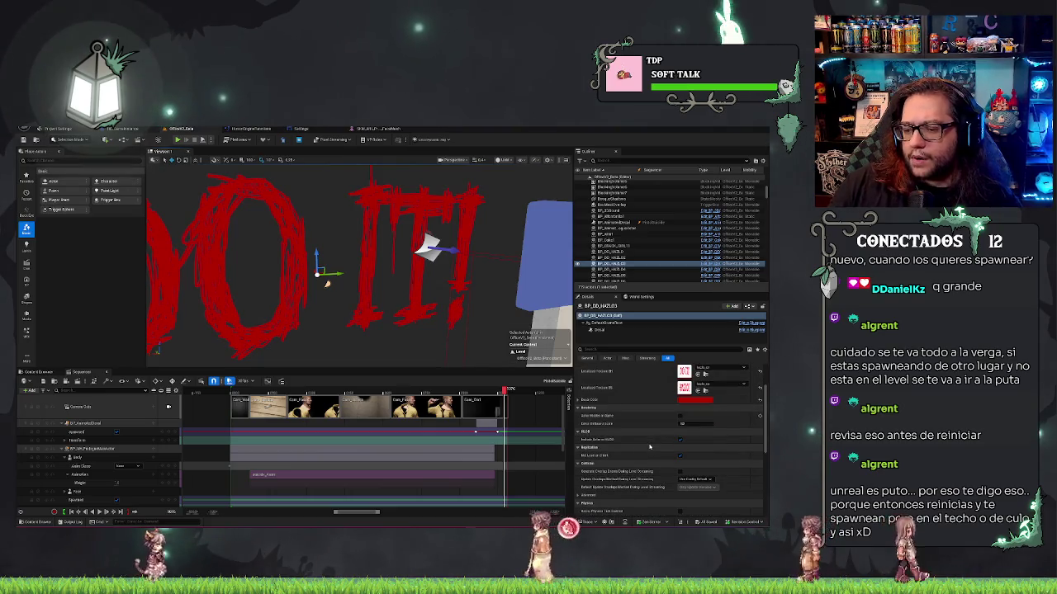
scroll(649, 446, "down", 1)
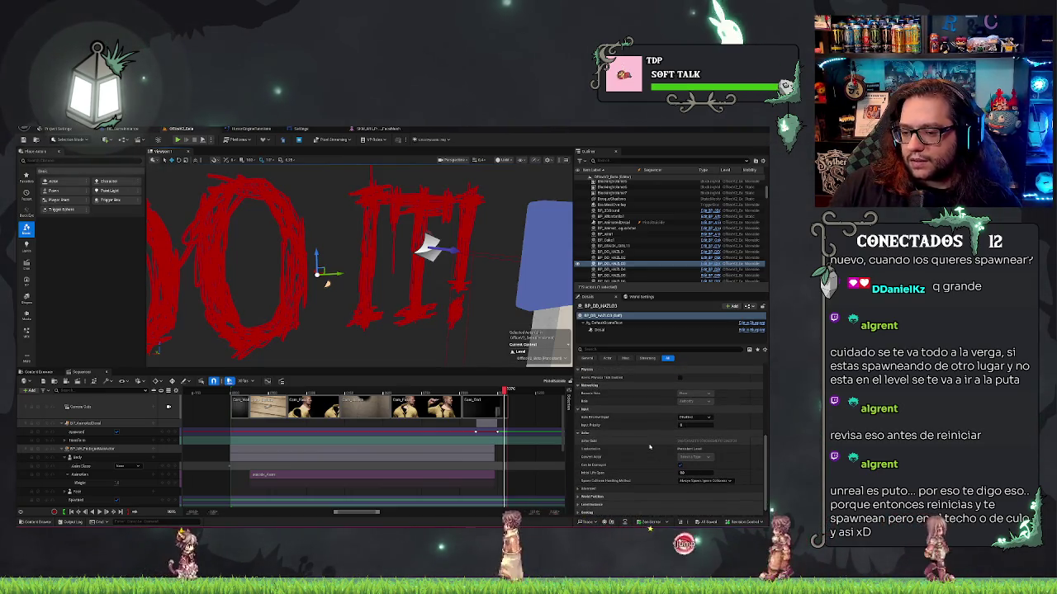
Review BP_DD_HAZL03's Decal component settings, then reselect BP_AnimatedDecal
left_click(612, 330)
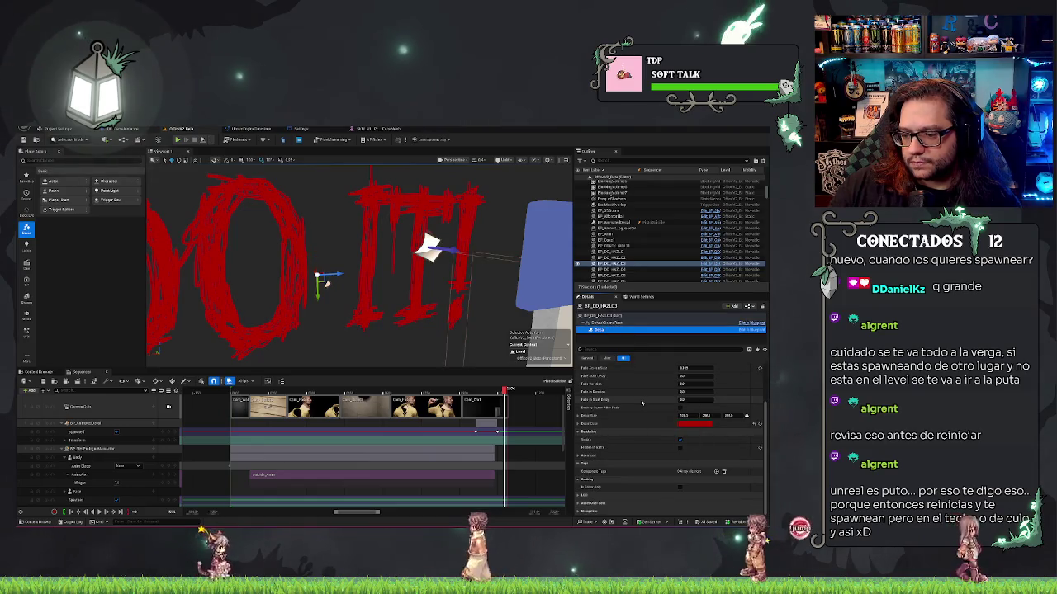
scroll(633, 400, "up", 3)
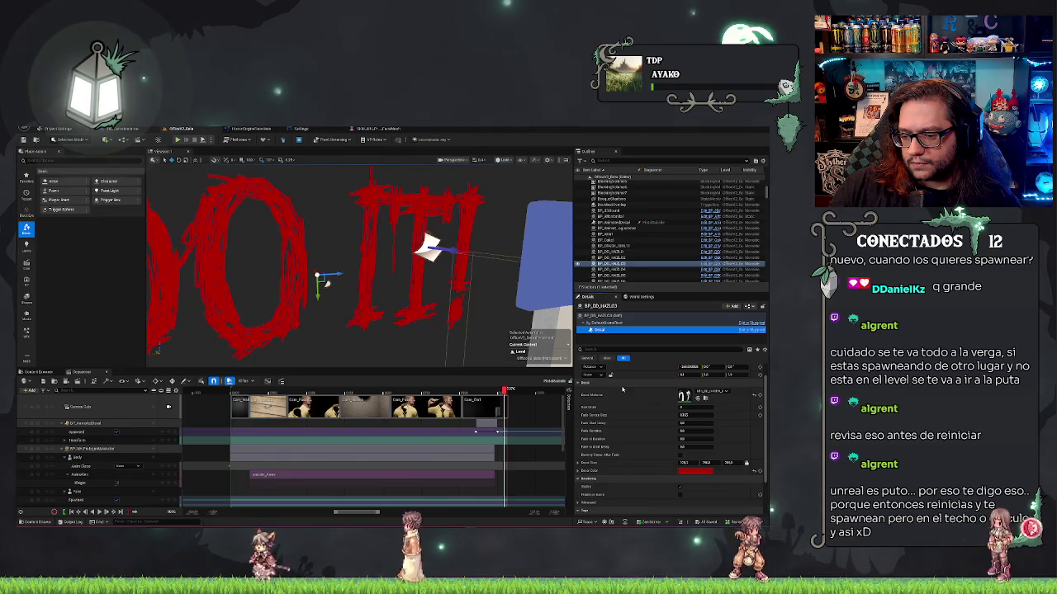
scroll(635, 433, "down", 2)
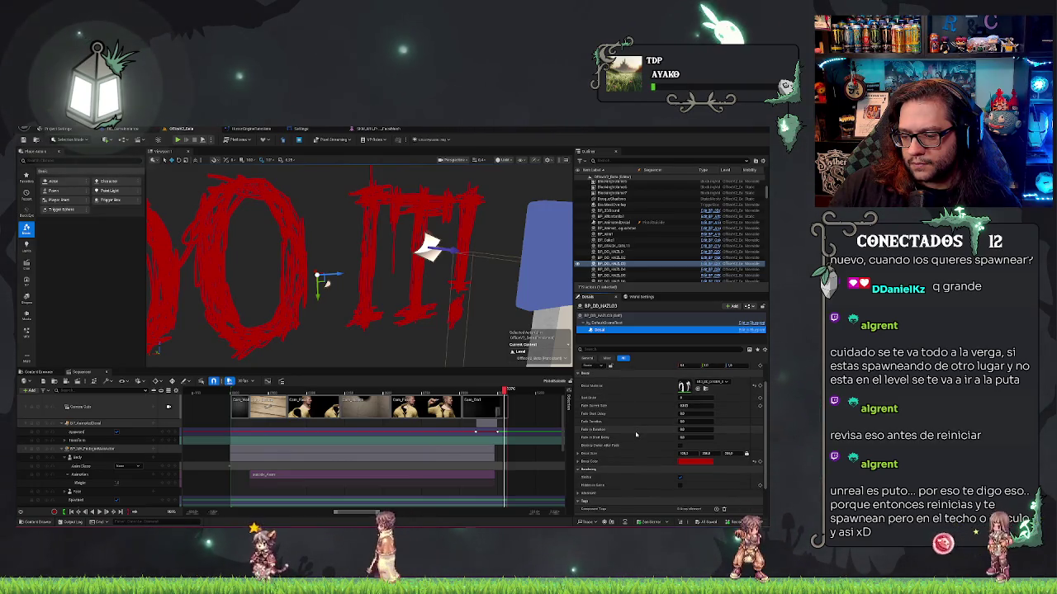
scroll(636, 434, "down", 1)
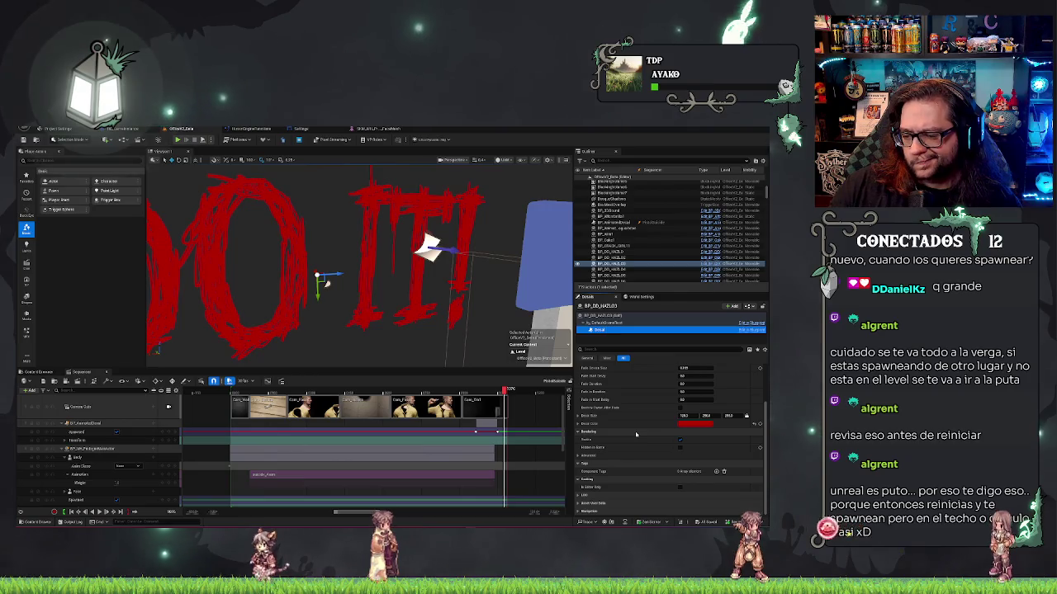
scroll(327, 284, "up", 10)
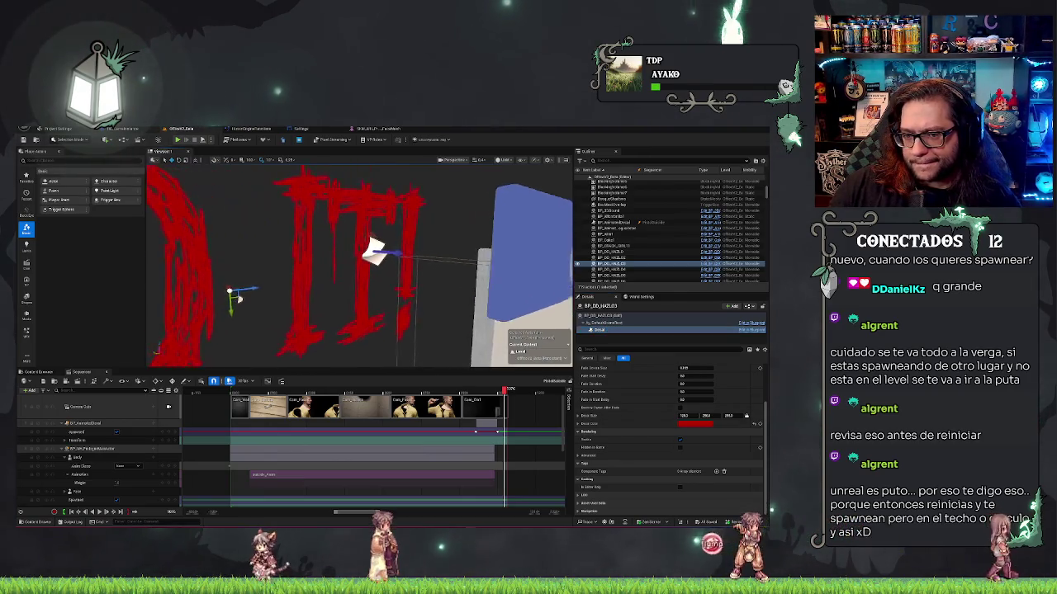
scroll(355, 264, "down", 10)
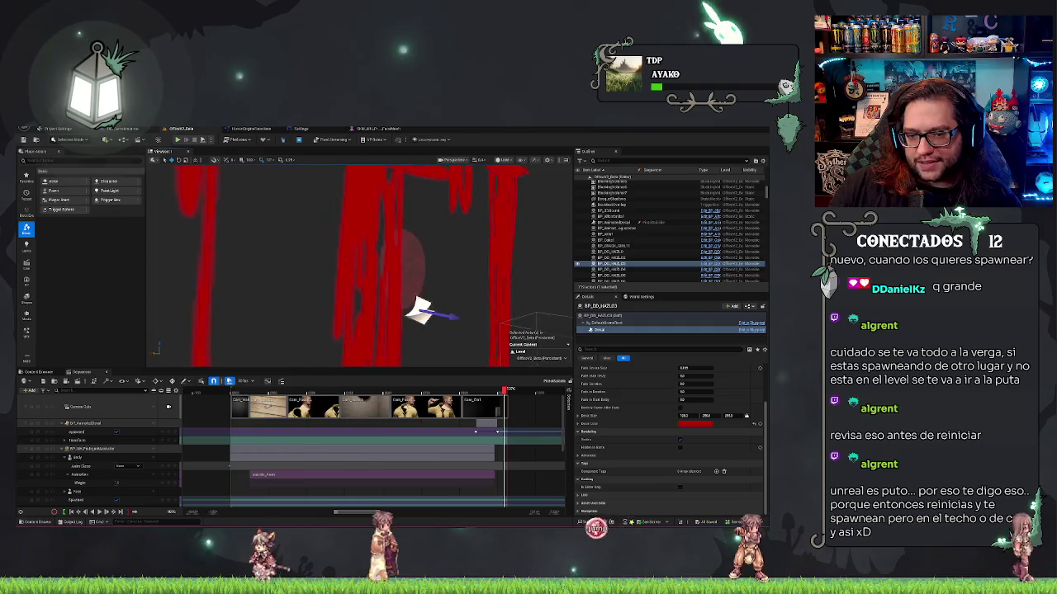
scroll(359, 264, "up", 8)
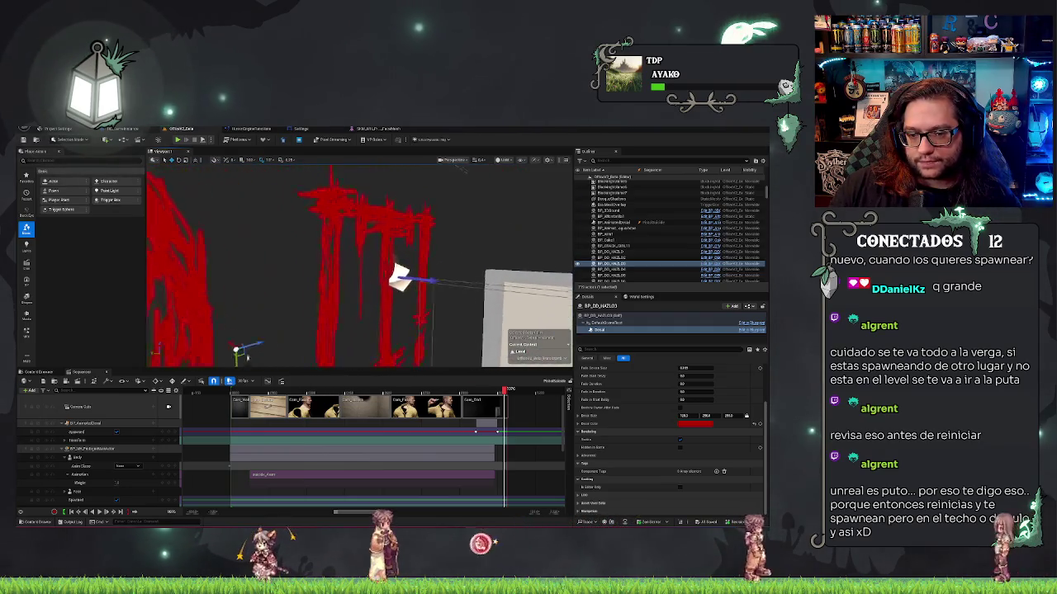
scroll(359, 265, "up", 5)
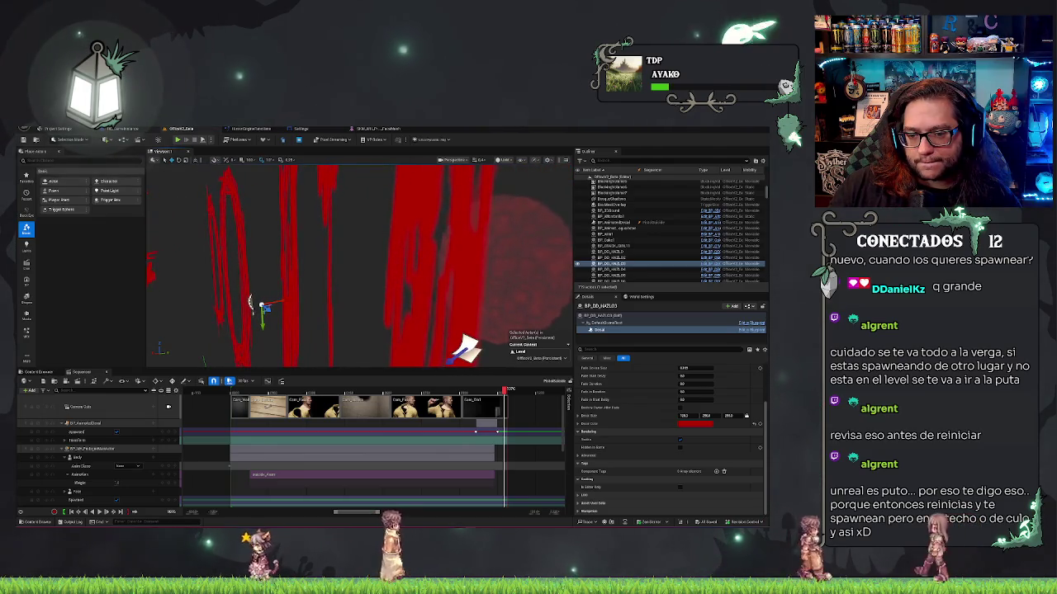
scroll(459, 325, "down", 3)
left_click(410, 308)
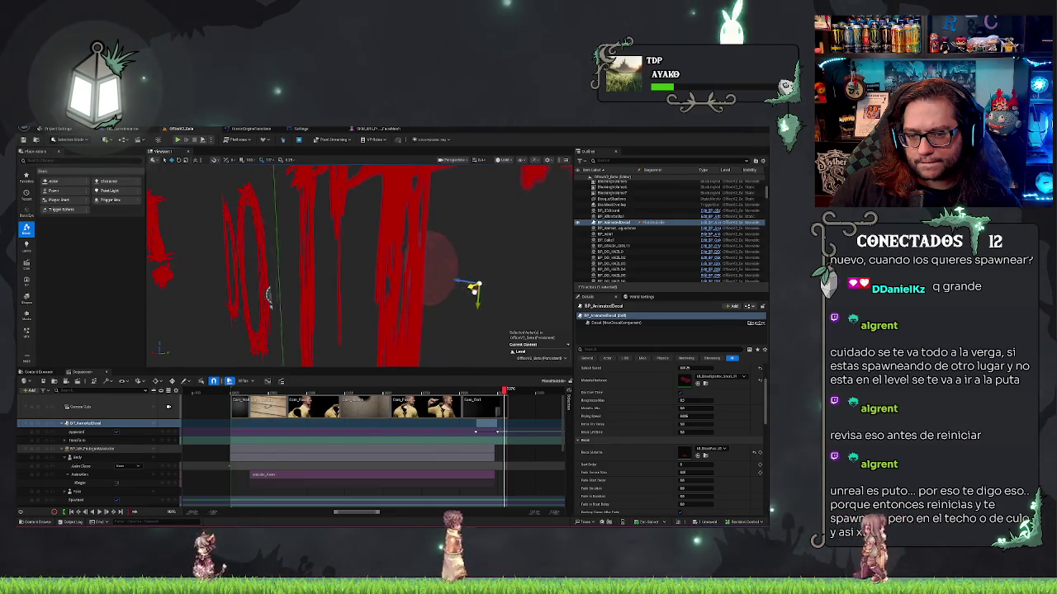
mouse_move(400, 312)
left_mouse_down()
mouse_move(269, 339)
mouse_move(429, 290)
left_mouse_up()
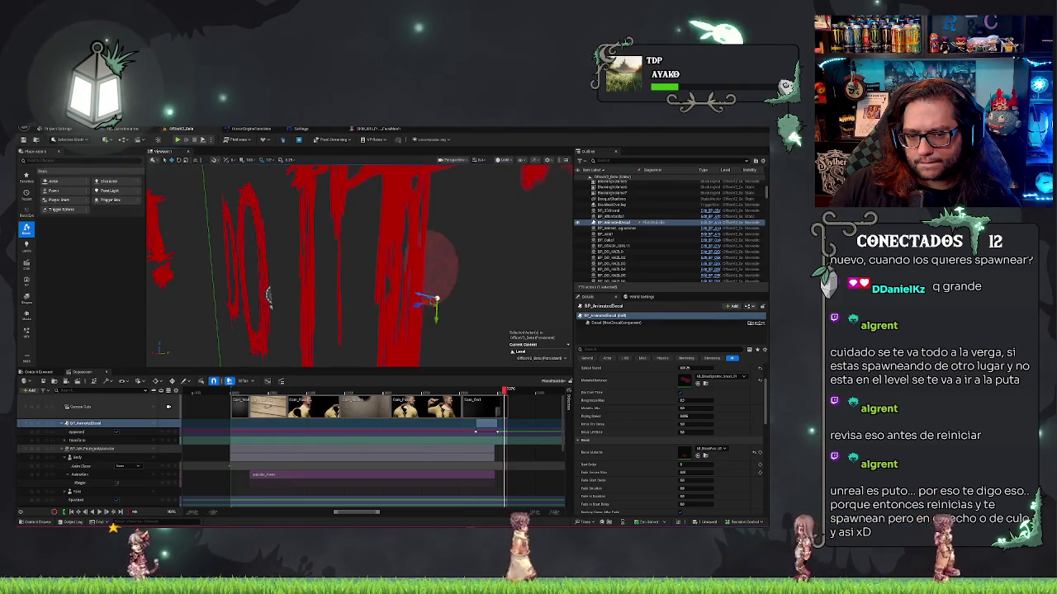
key("ctrl+z")
key("ctrl+z")
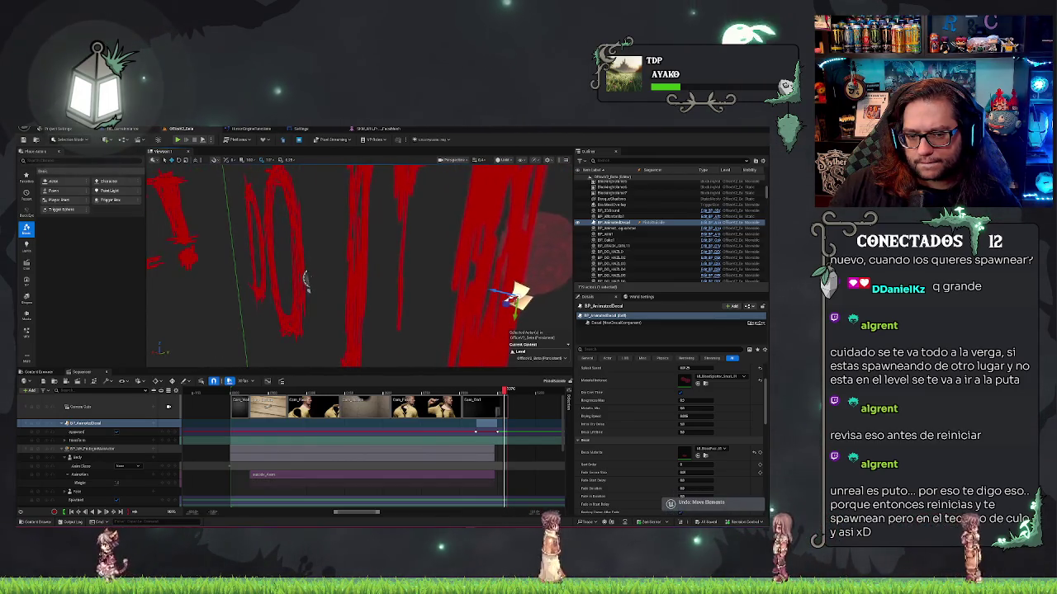
left_click(306, 279)
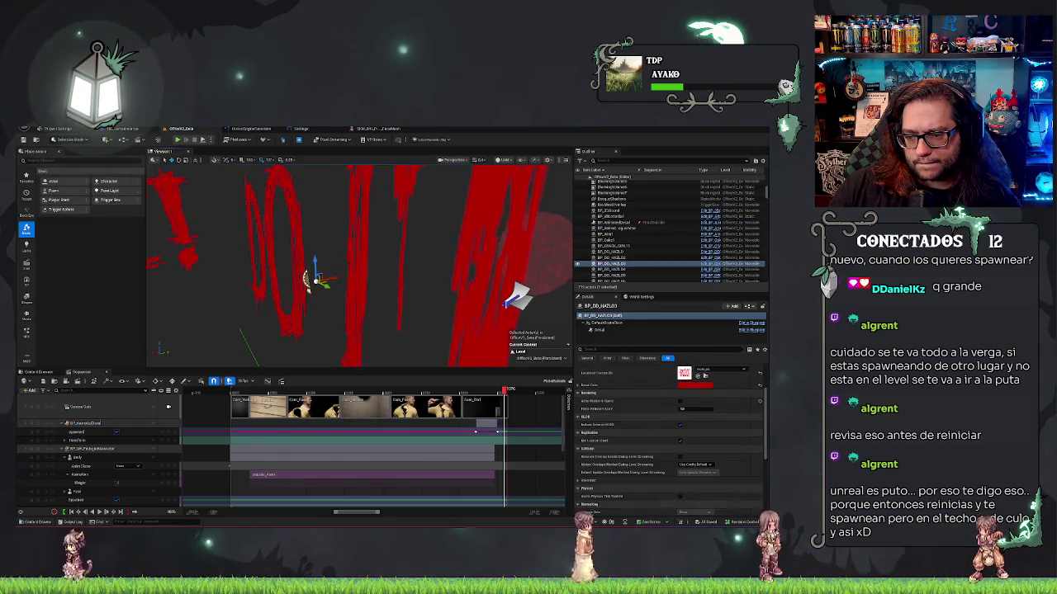
left_click(599, 330)
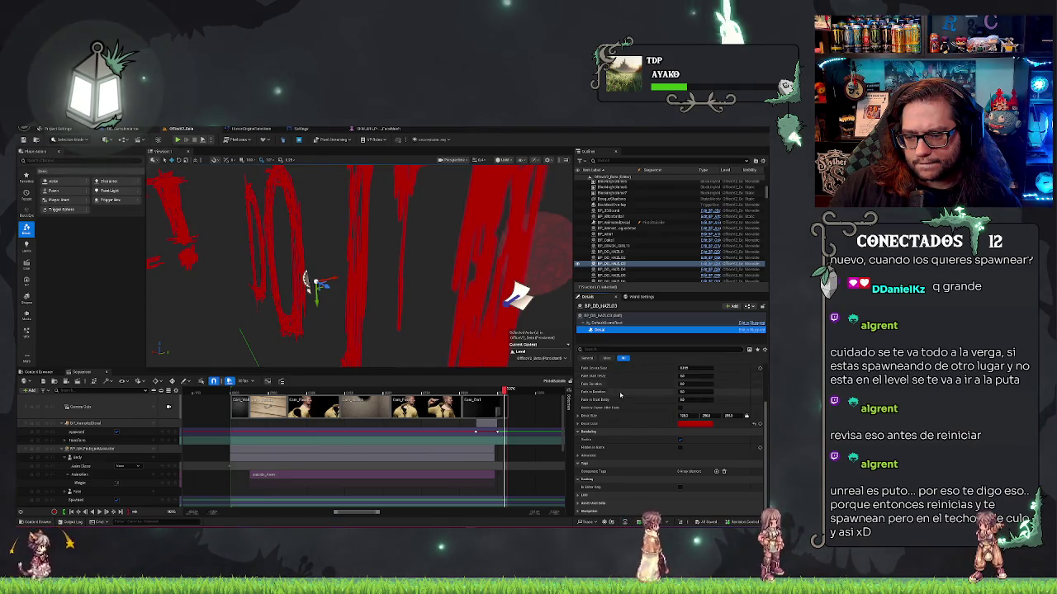
scroll(590, 423, "up", 3)
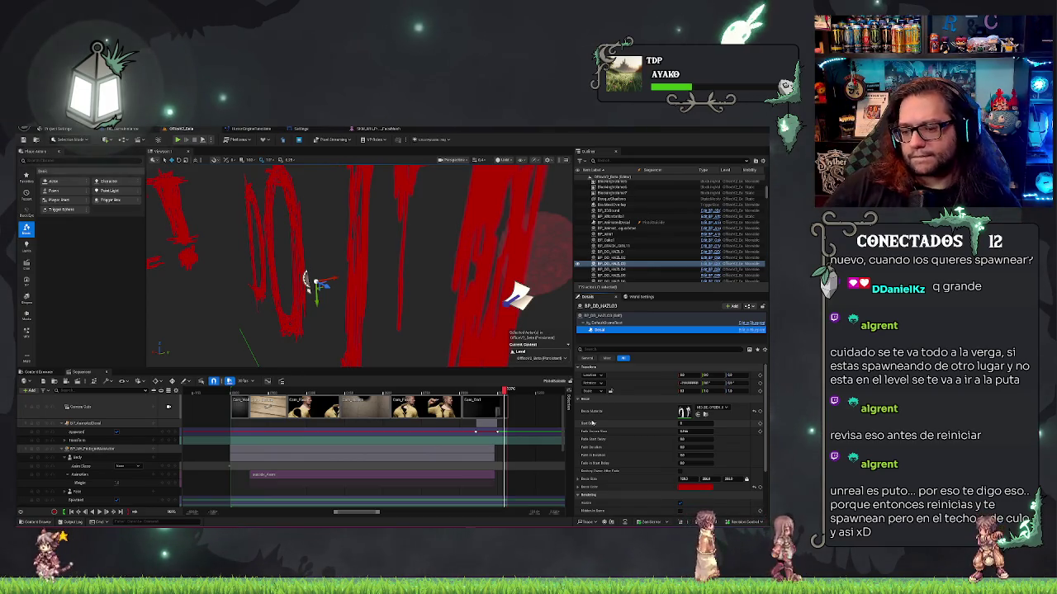
left_click(580, 399)
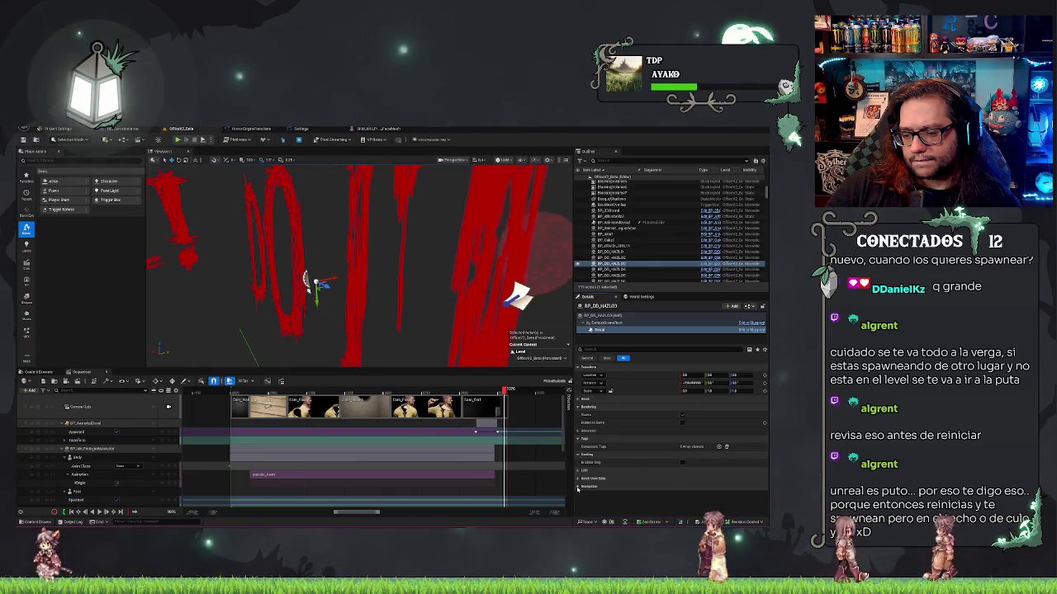
left_click(596, 351)
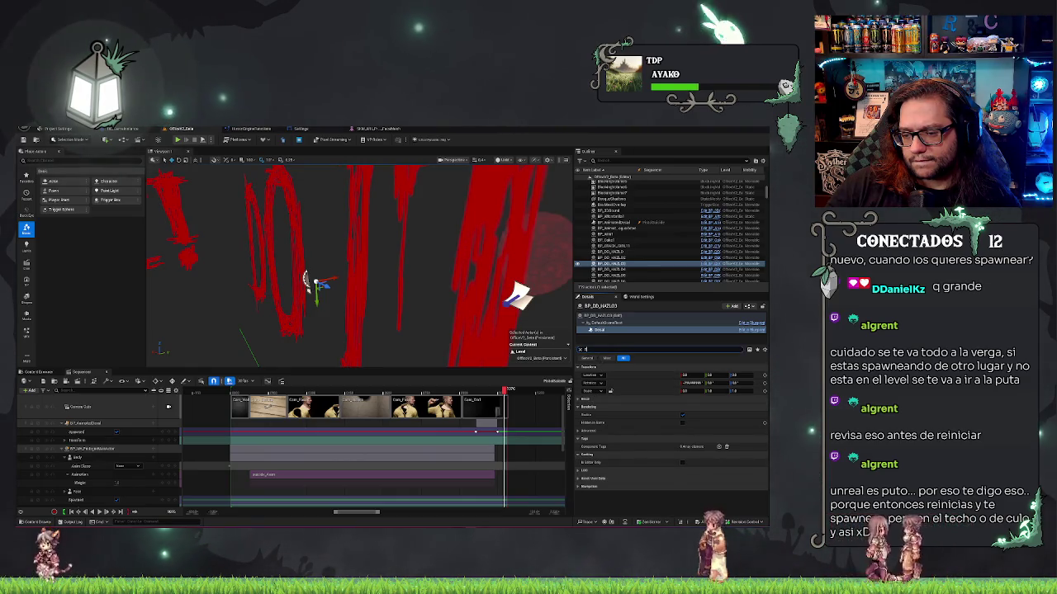
Filter the Details properties, select BP_AnimatedDecal, and check its layering against the hallway decal
type("size")
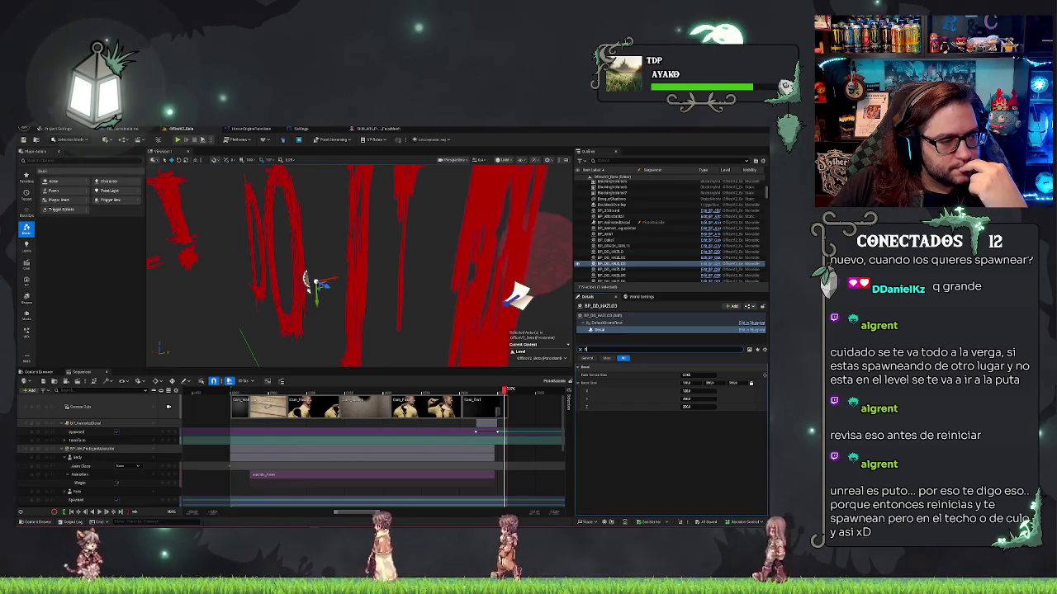
type("f")
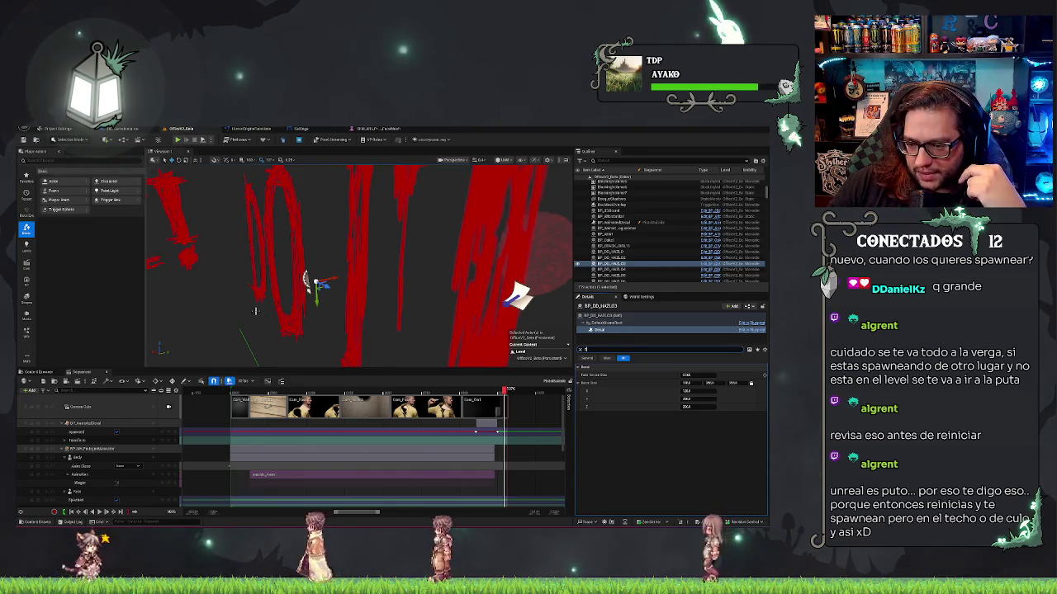
type("ast")
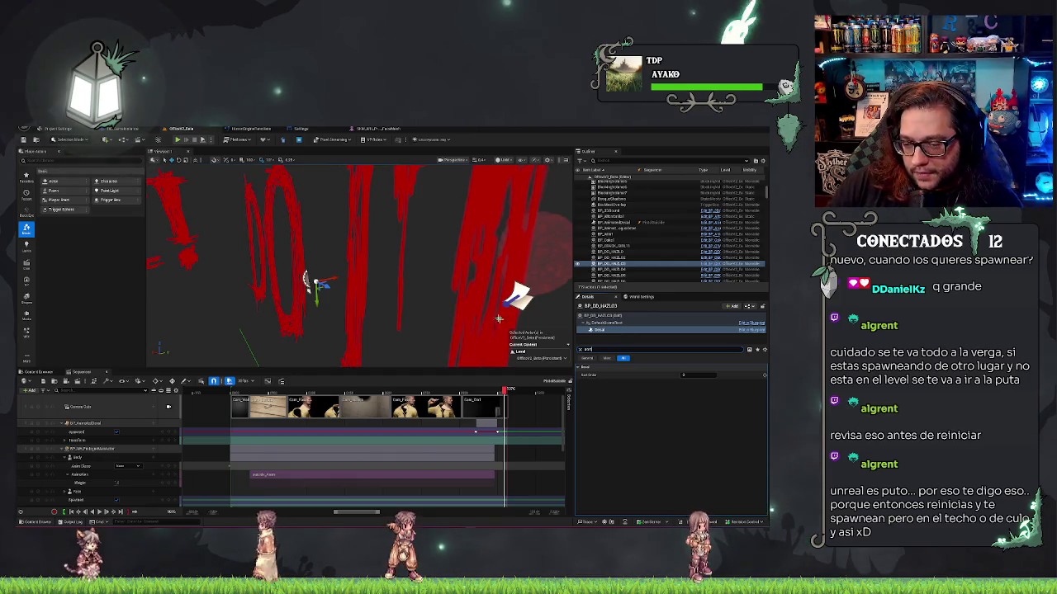
left_click(83, 423)
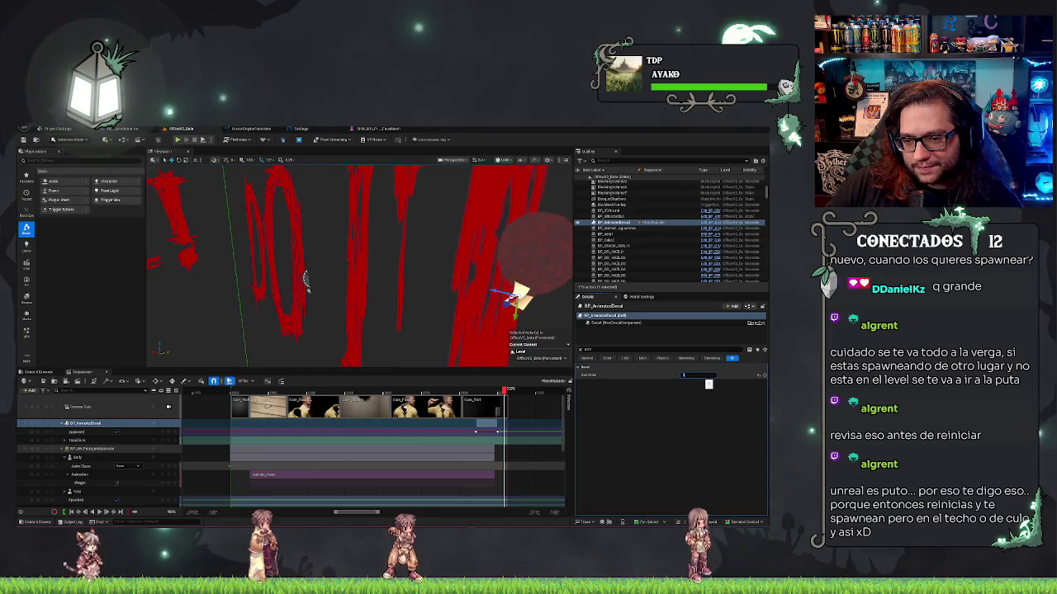
left_click_drag(462, 273, 528, 274)
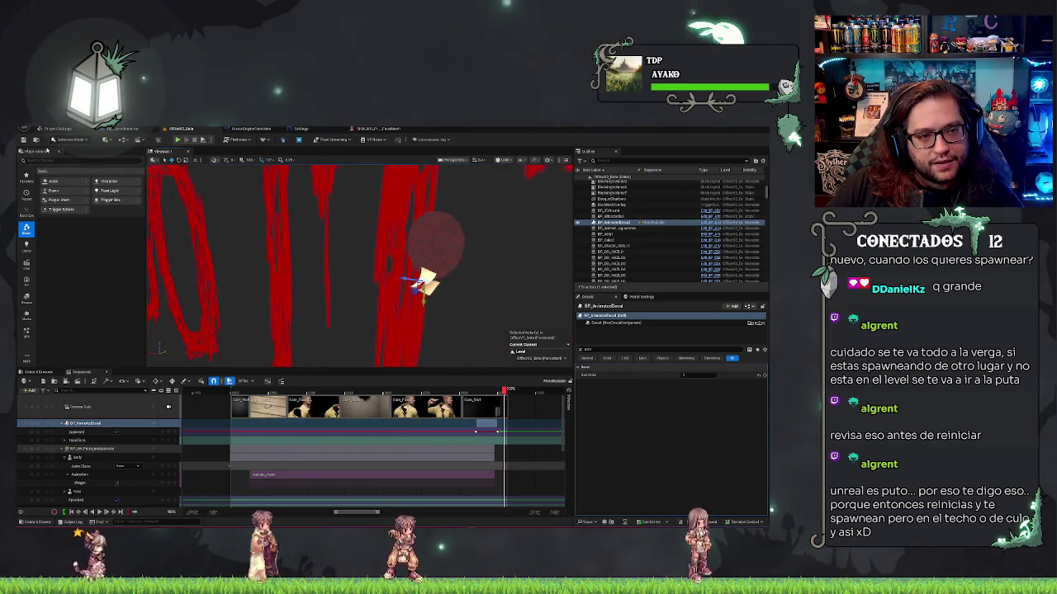
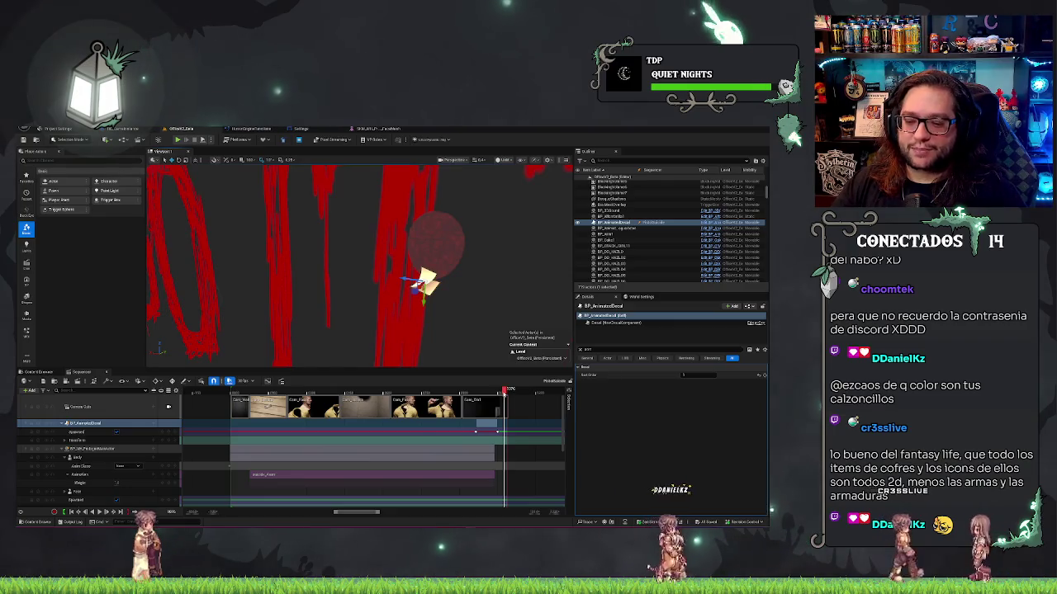
Play the sequence from the clicked frame, viewing it through the locked shot camera
left_click(482, 389)
key("space")
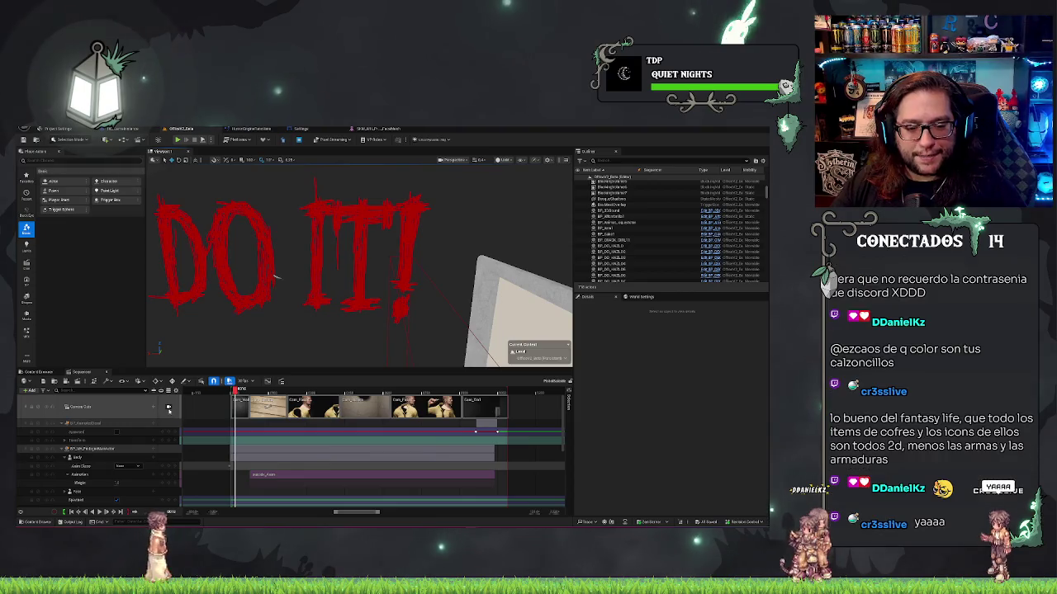
left_click(168, 408)
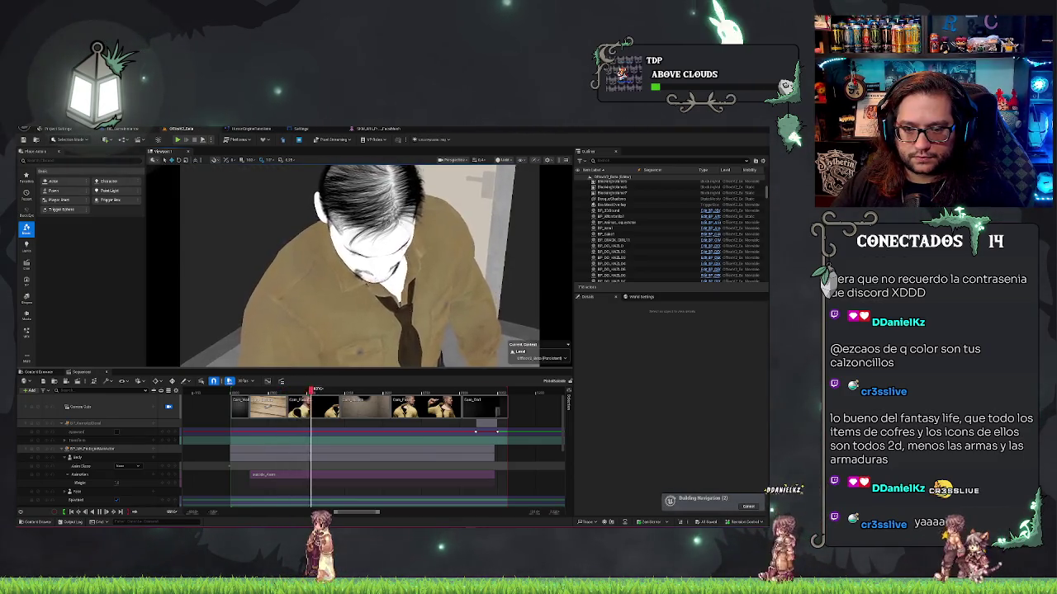
Scrub back to the hand-on-wood shot and scroll the track list down to the Point Light
left_click(272, 394)
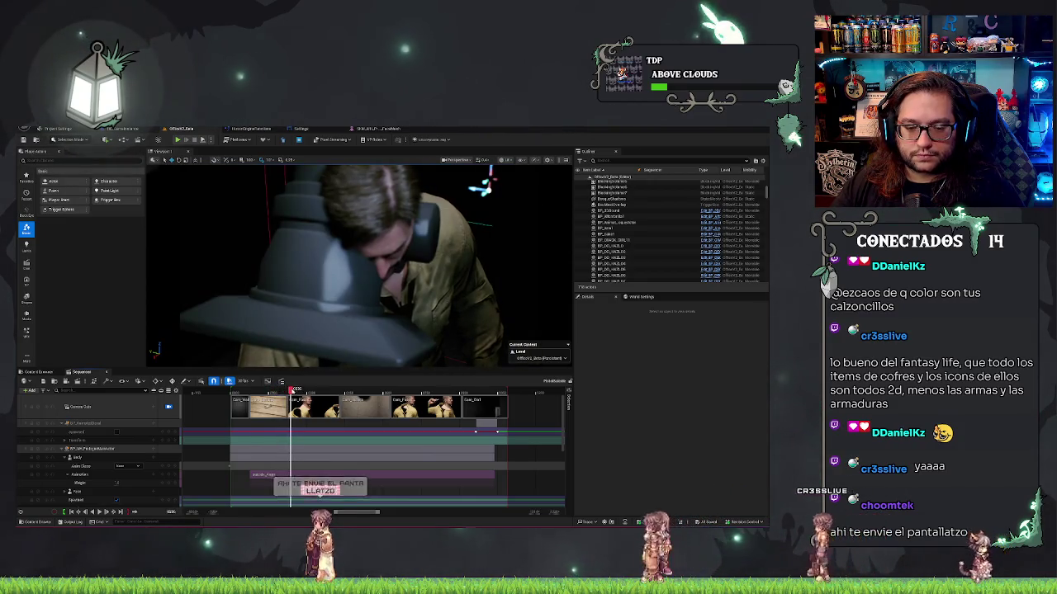
left_click_drag(290, 389, 285, 389)
left_click_drag(562, 427, 565, 483)
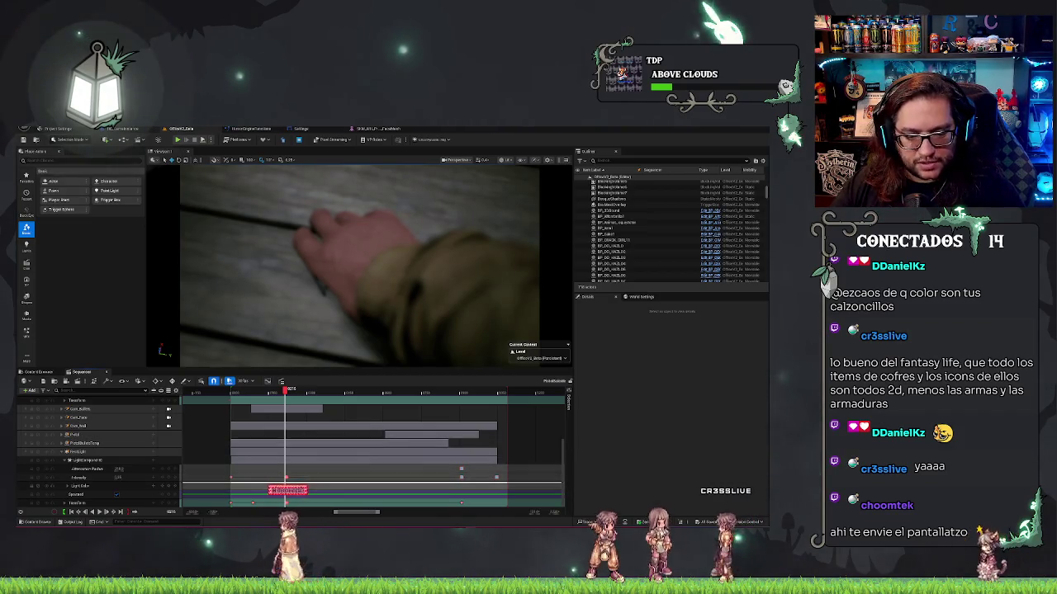
Select the point light's Intensity keyframes, undoing an accidental key move with Ctrl+Z
scroll(371, 446, "up", 5)
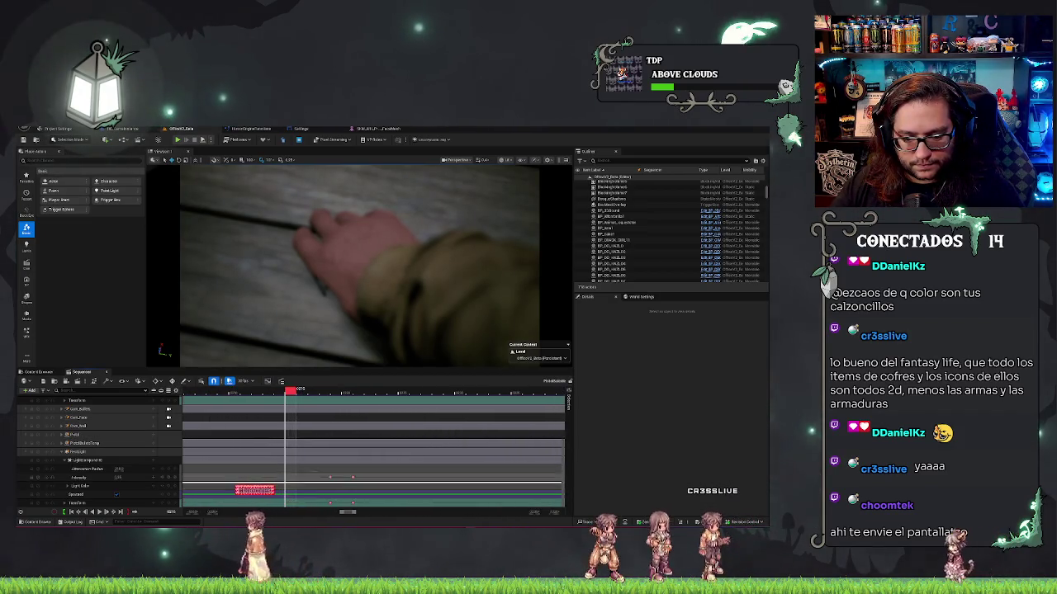
left_click(353, 502)
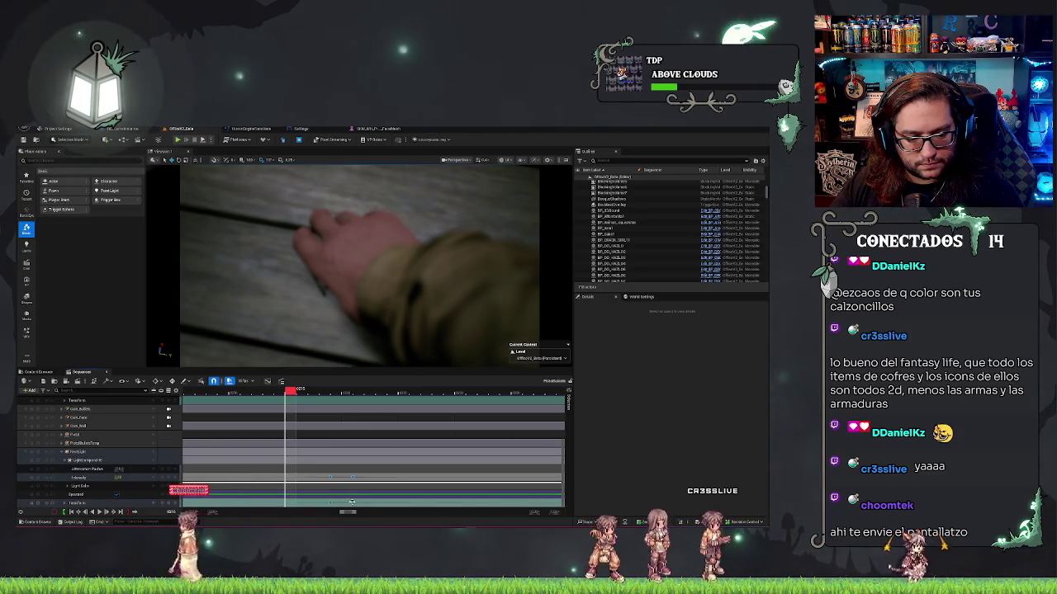
left_click(352, 501)
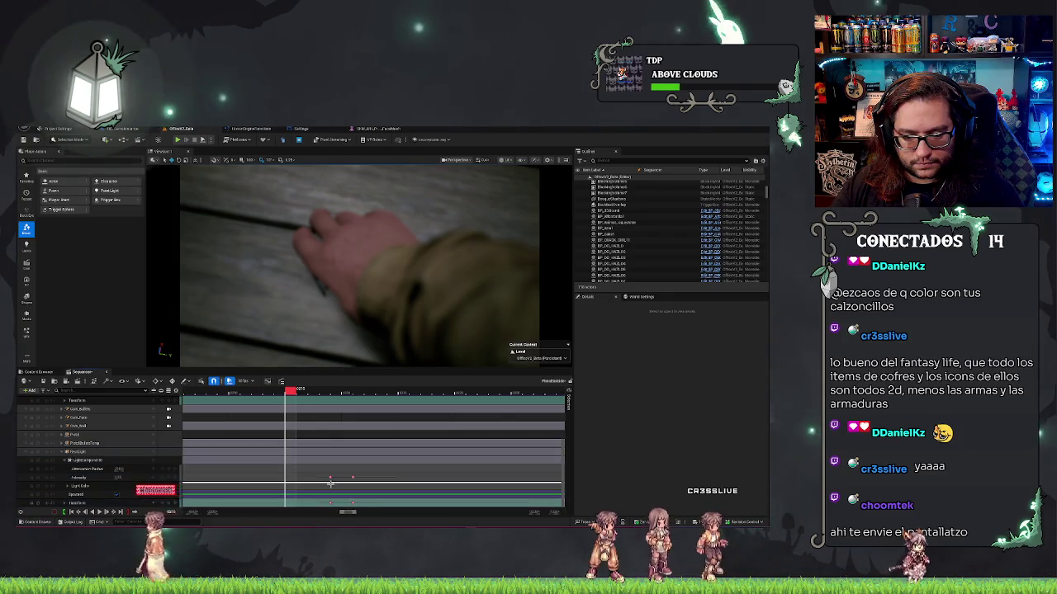
left_click_drag(321, 471, 361, 507)
left_click(353, 478)
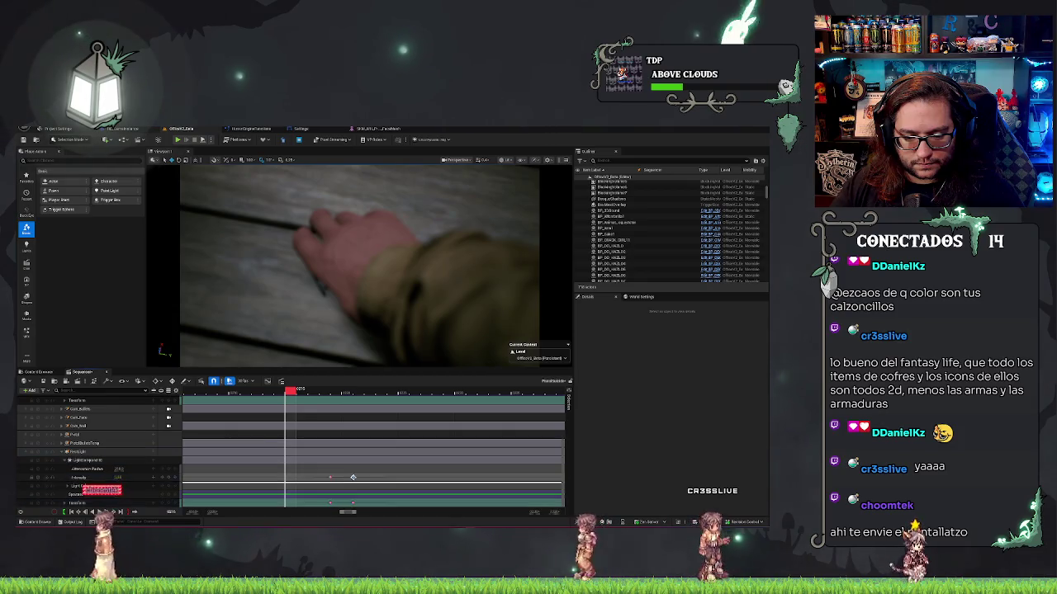
right_click(352, 477)
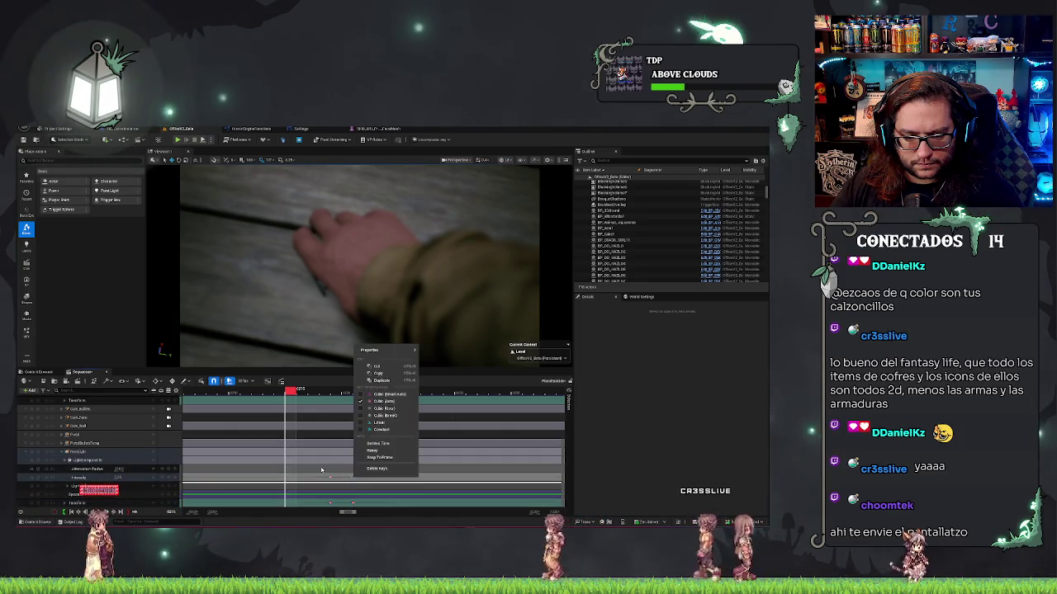
left_click(354, 504)
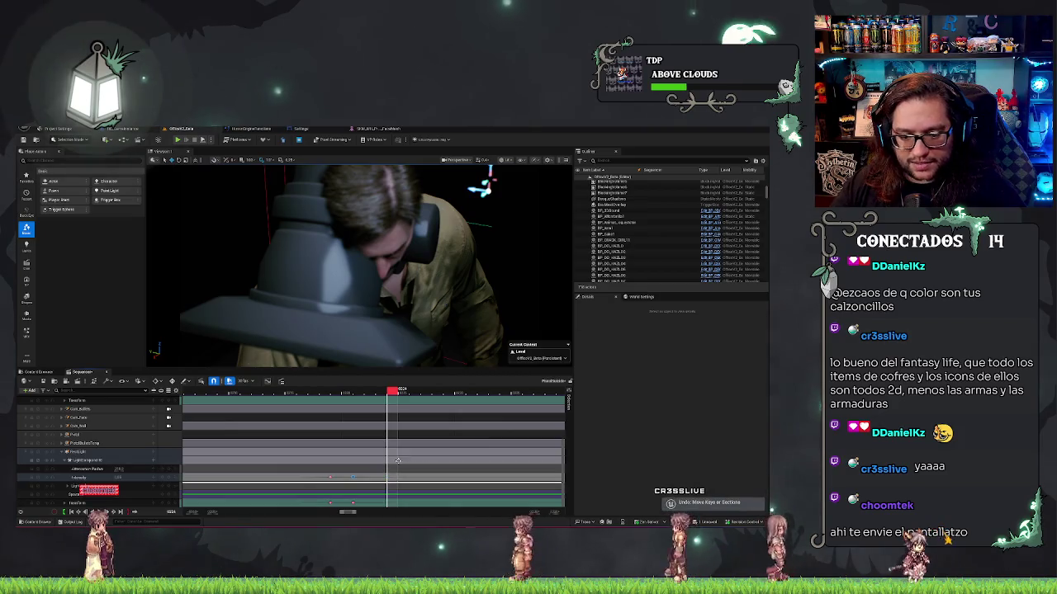
key("ctrl+z")
key("ctrl+z")
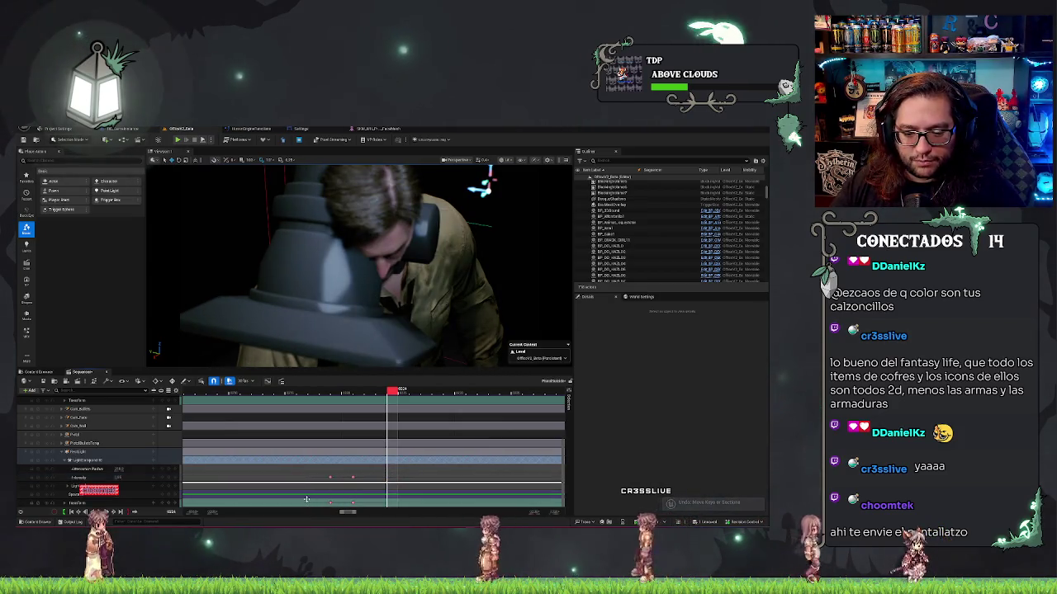
Set Constant interpolation on each of the four Intensity keys
right_click(329, 477)
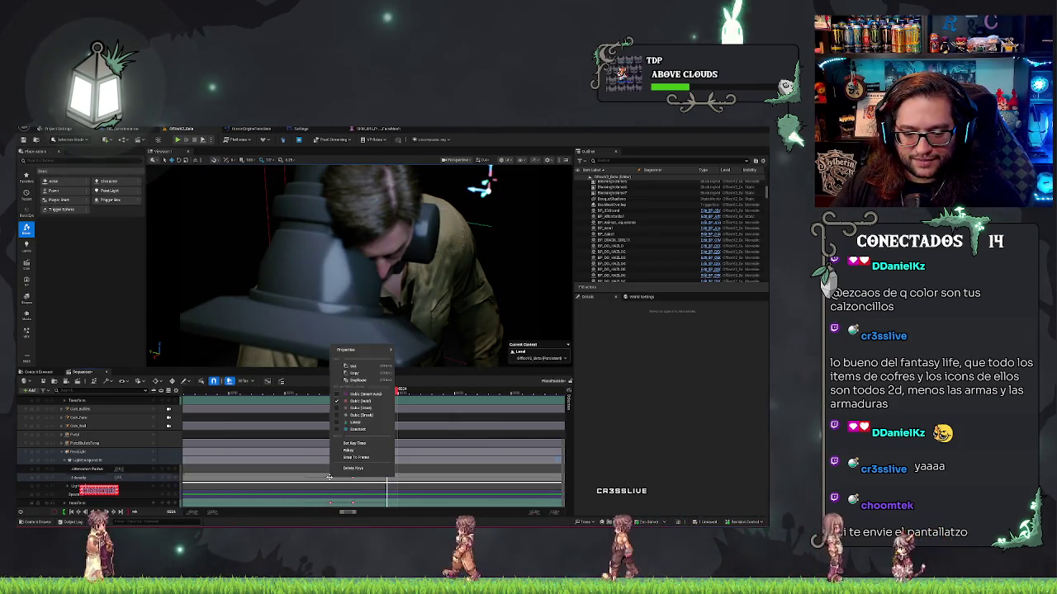
left_click(359, 430)
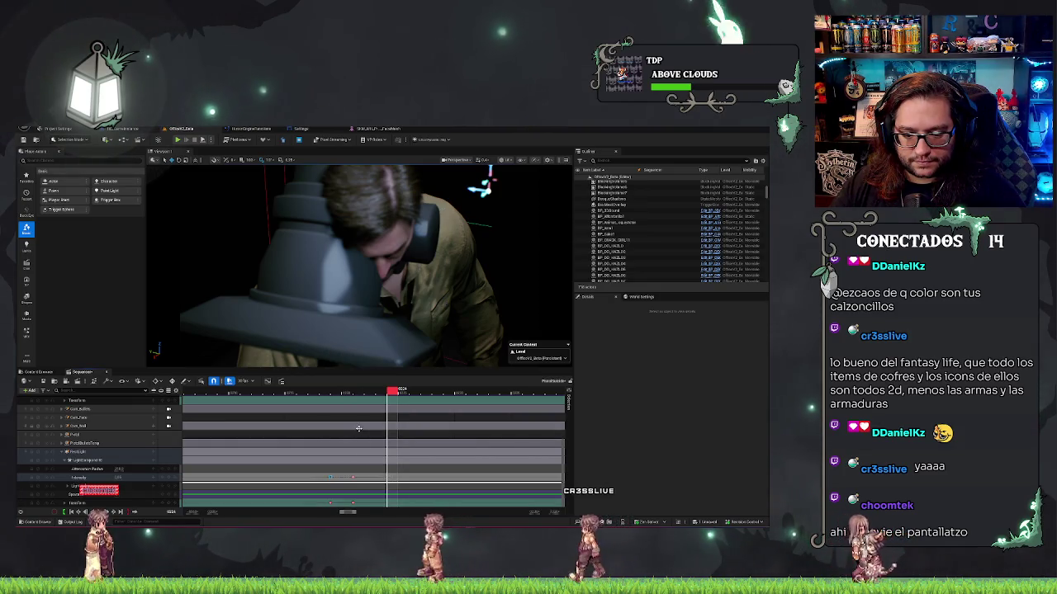
right_click(353, 477)
left_click(382, 431)
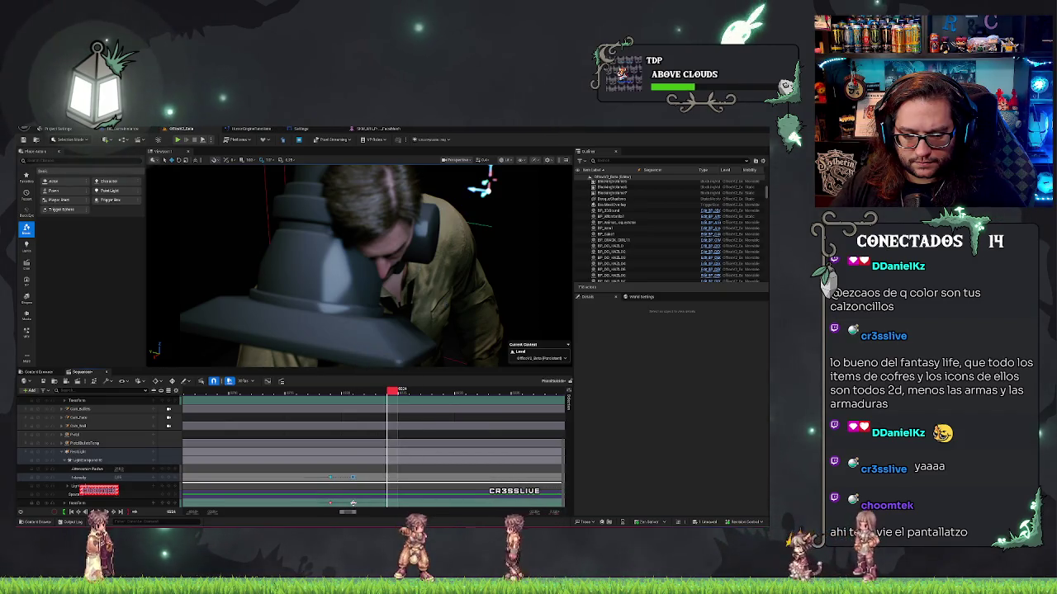
right_click(353, 503)
left_click(381, 456)
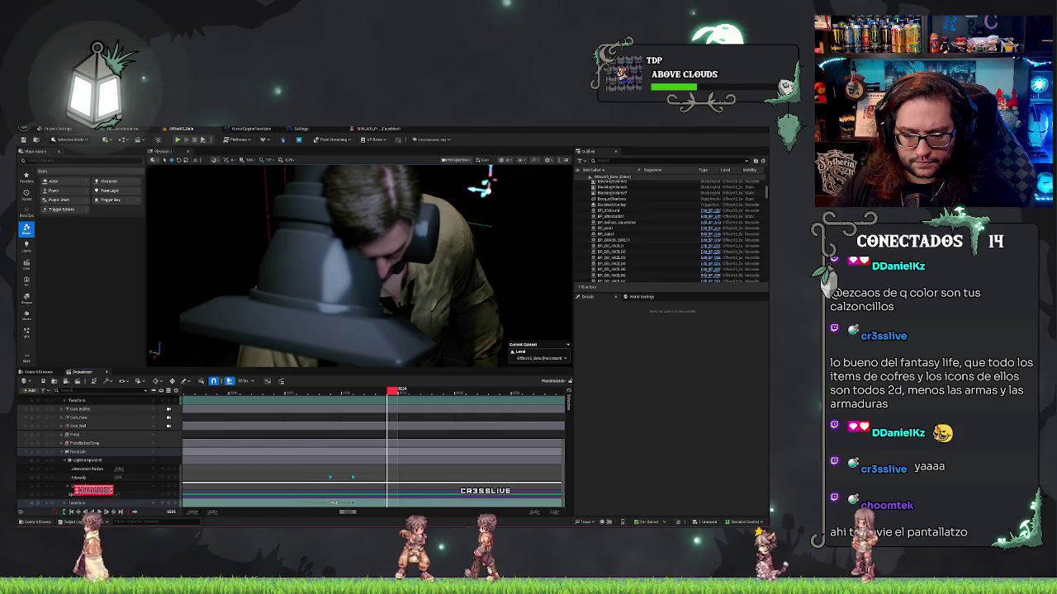
right_click(331, 503)
left_click(363, 457)
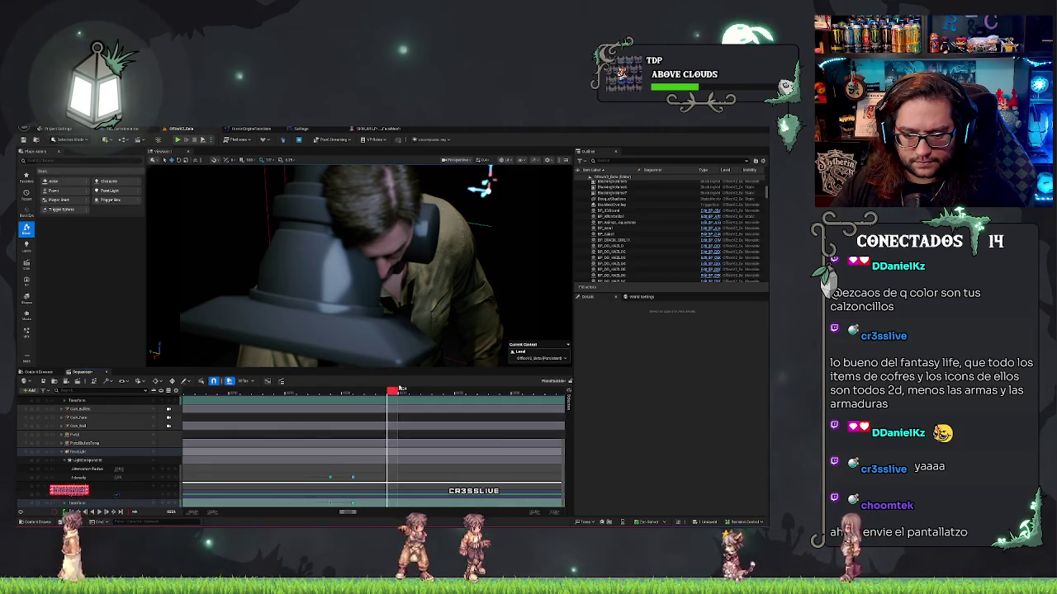
left_click(336, 393)
Scrub forward and shift an Intensity key slightly later in time
left_click_drag(337, 406, 384, 411)
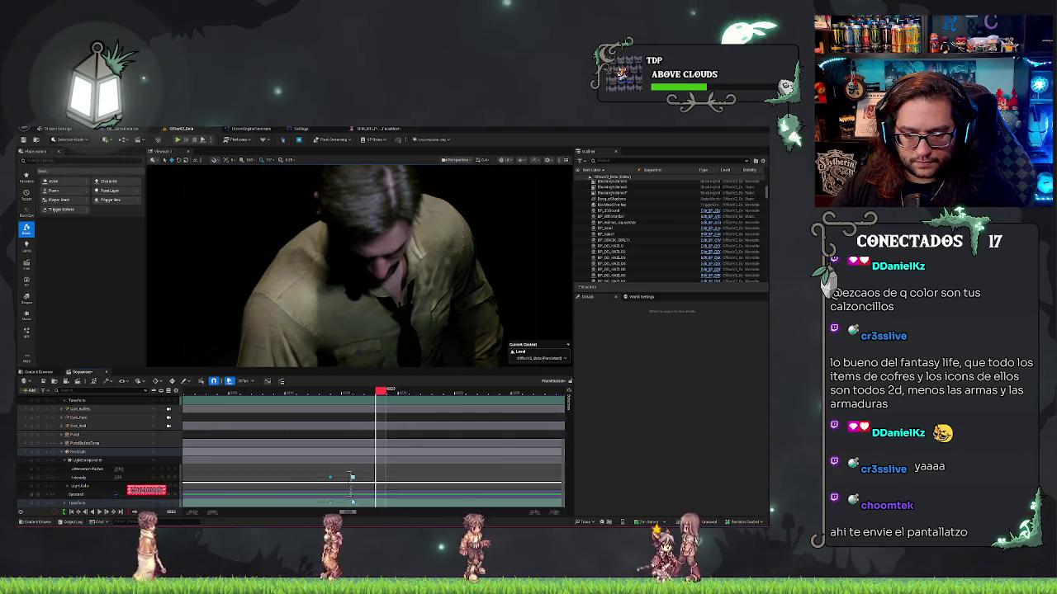
left_click(354, 478)
left_click_drag(352, 478, 358, 478)
Replay the sequence from the start to review the retimed light, then pan toward the later keys
mouse_move(369, 390)
left_mouse_down()
mouse_move(346, 391)
mouse_move(378, 393)
mouse_move(306, 393)
mouse_move(538, 393)
left_mouse_up()
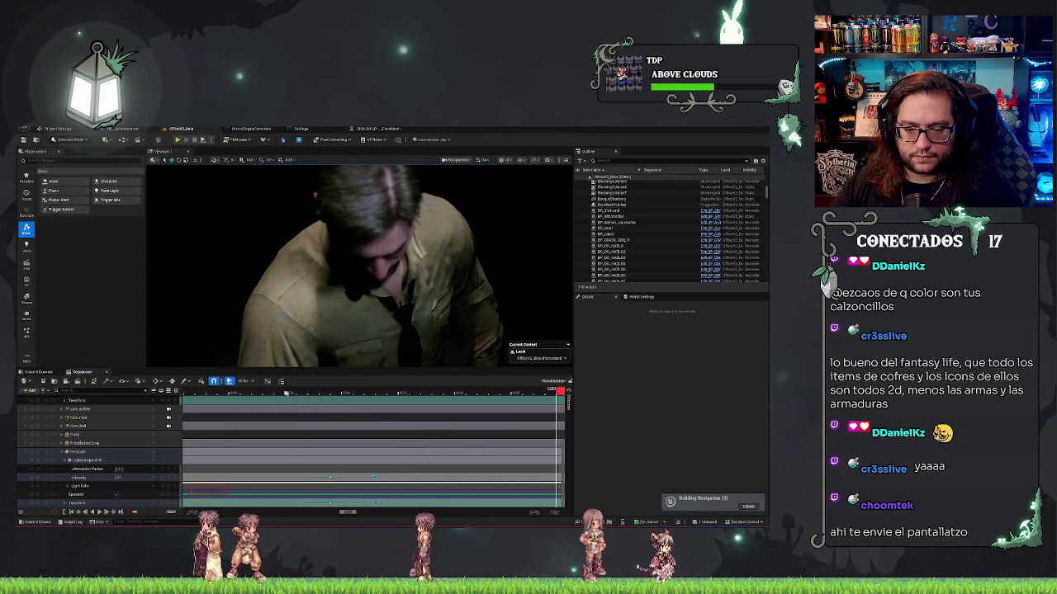
left_click(202, 393)
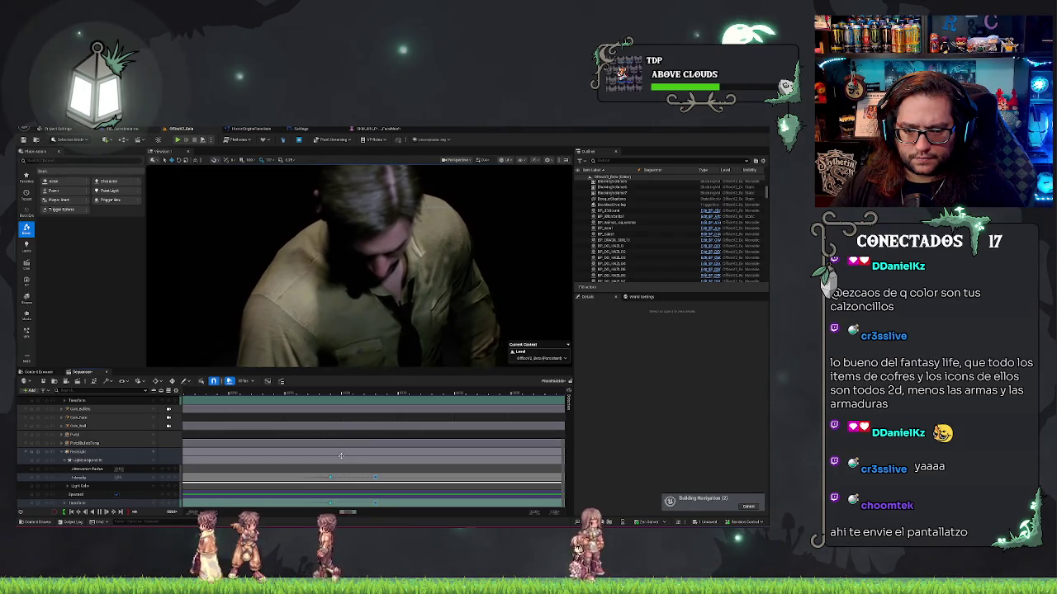
scroll(341, 456, "down", 3)
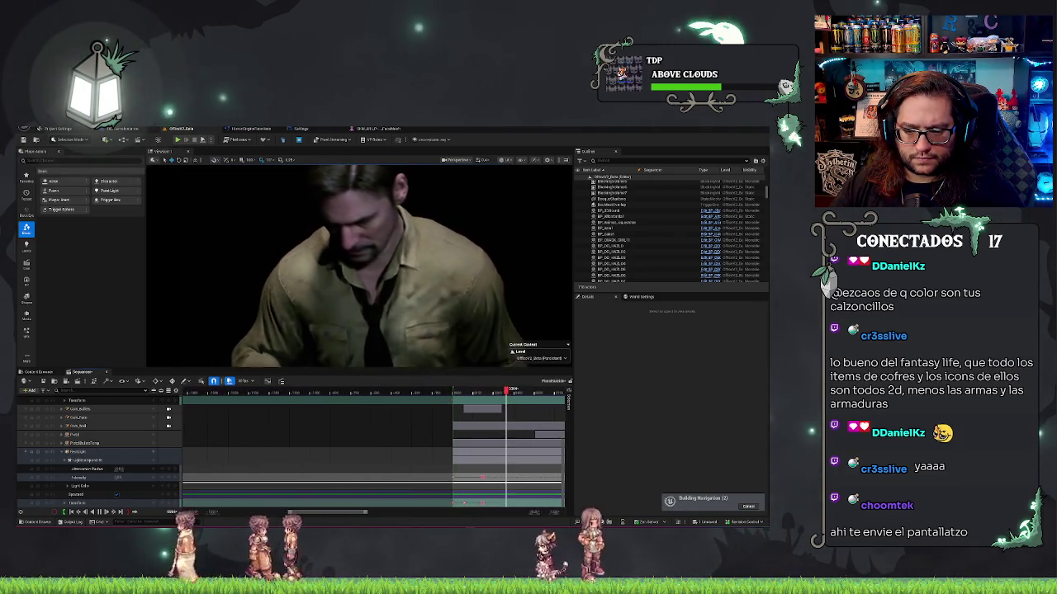
mouse_move(326, 513)
left_mouse_down()
mouse_move(375, 512)
mouse_move(364, 518)
left_mouse_up()
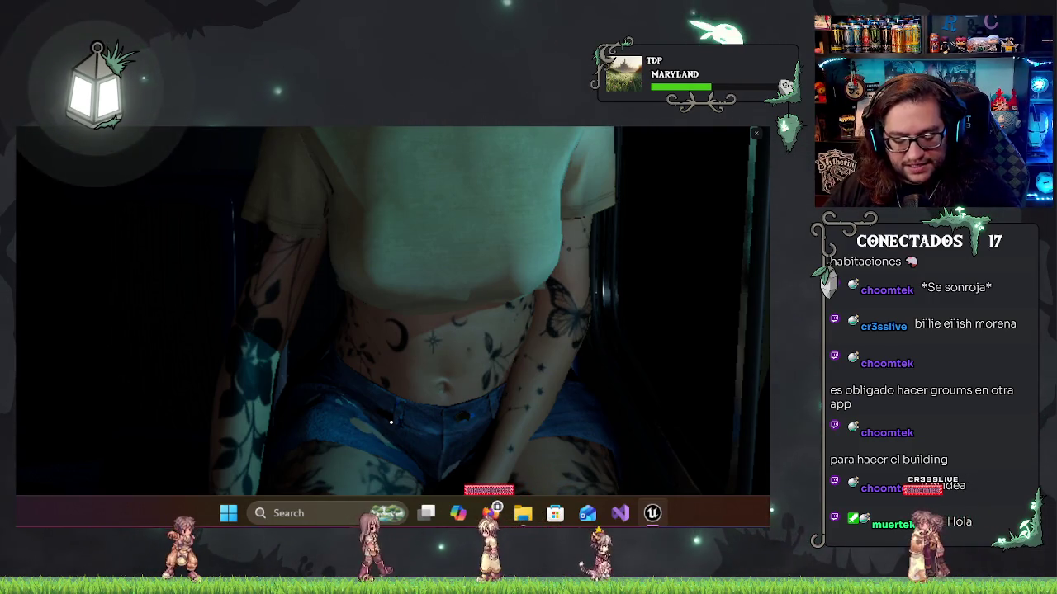
Snip the region around the shared image and open it maximized in the Snipping Tool editor
key("super+shift+s")
mouse_move(236, 248)
left_mouse_down()
mouse_move(554, 495)
mouse_move(625, 401)
left_mouse_up()
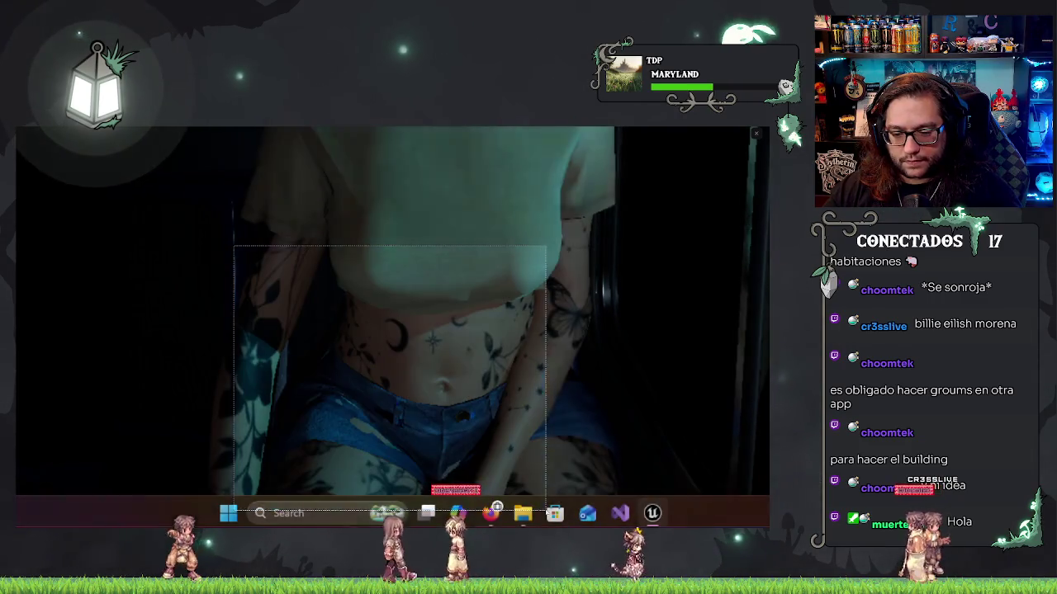
left_click(698, 468)
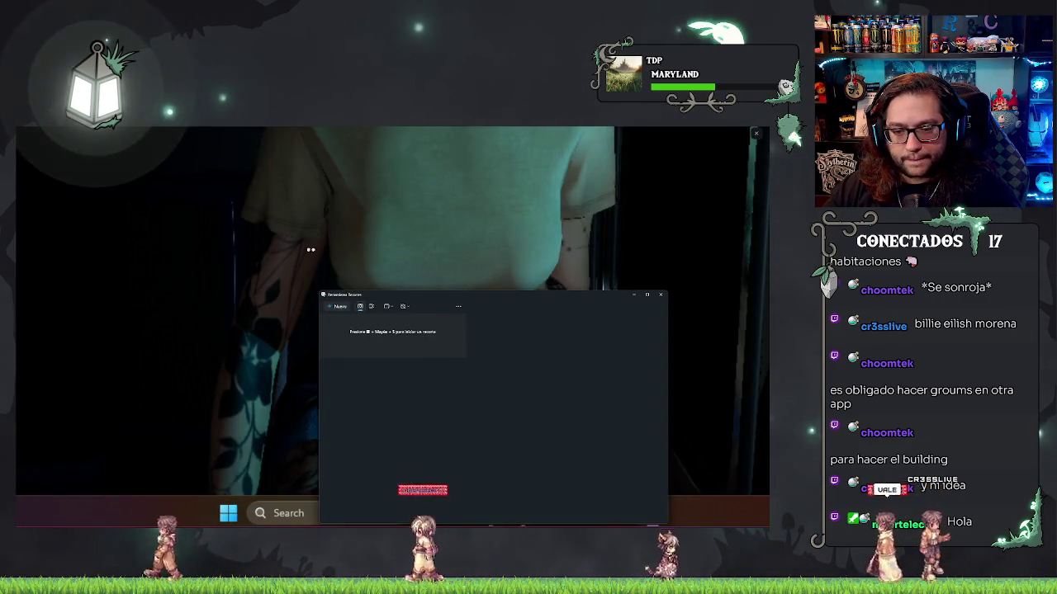
double_click(410, 298)
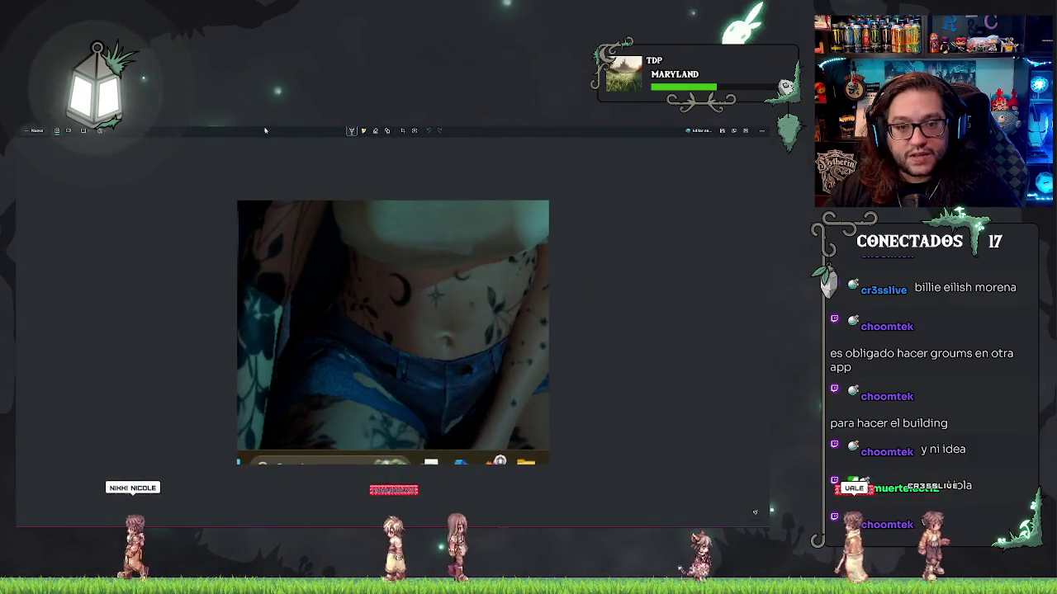
With a red pen, circle two spots and draw a long curve across the snip
left_click(353, 132)
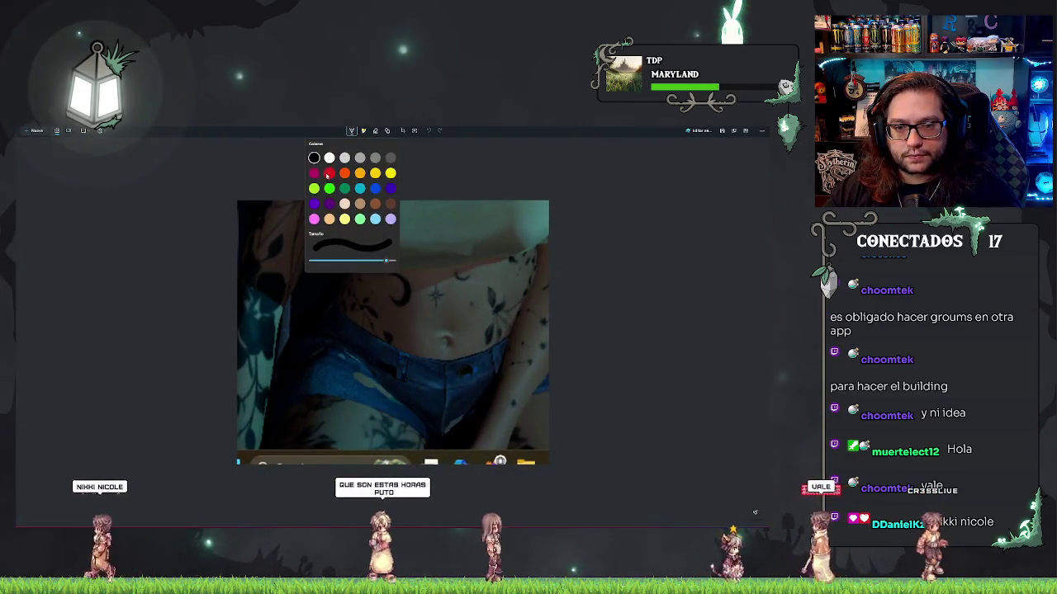
mouse_move(393, 357)
left_mouse_down()
mouse_move(337, 386)
mouse_move(391, 360)
left_mouse_up()
mouse_move(459, 405)
left_mouse_down()
mouse_move(456, 441)
mouse_move(464, 408)
left_mouse_up()
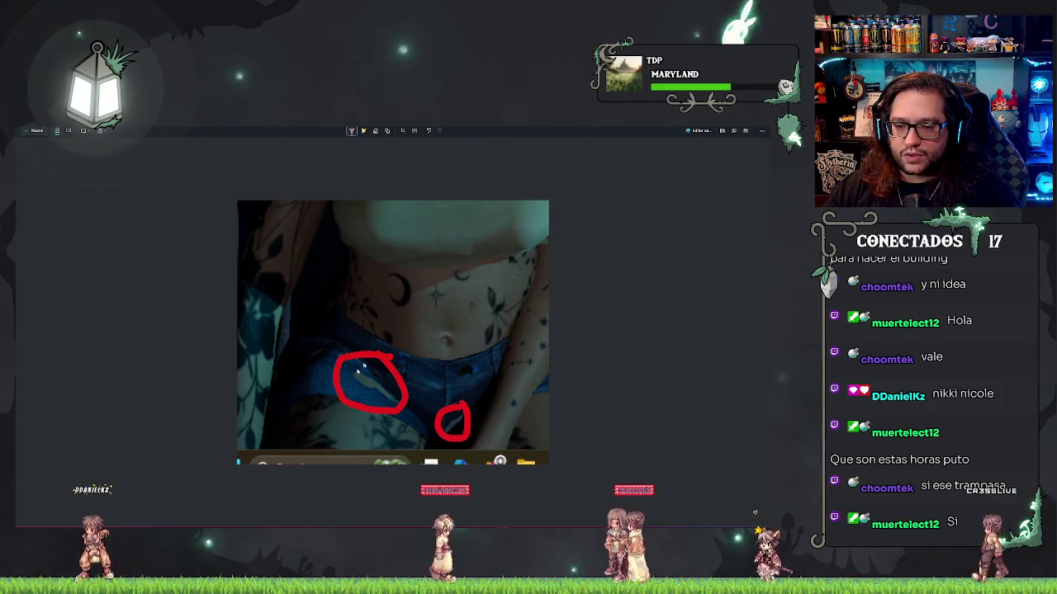
mouse_move(322, 299)
left_mouse_down()
mouse_move(355, 357)
mouse_move(488, 353)
mouse_move(544, 329)
mouse_move(529, 381)
mouse_move(446, 430)
mouse_move(302, 385)
mouse_move(304, 326)
mouse_move(409, 367)
mouse_move(487, 363)
mouse_move(451, 355)
left_mouse_up()
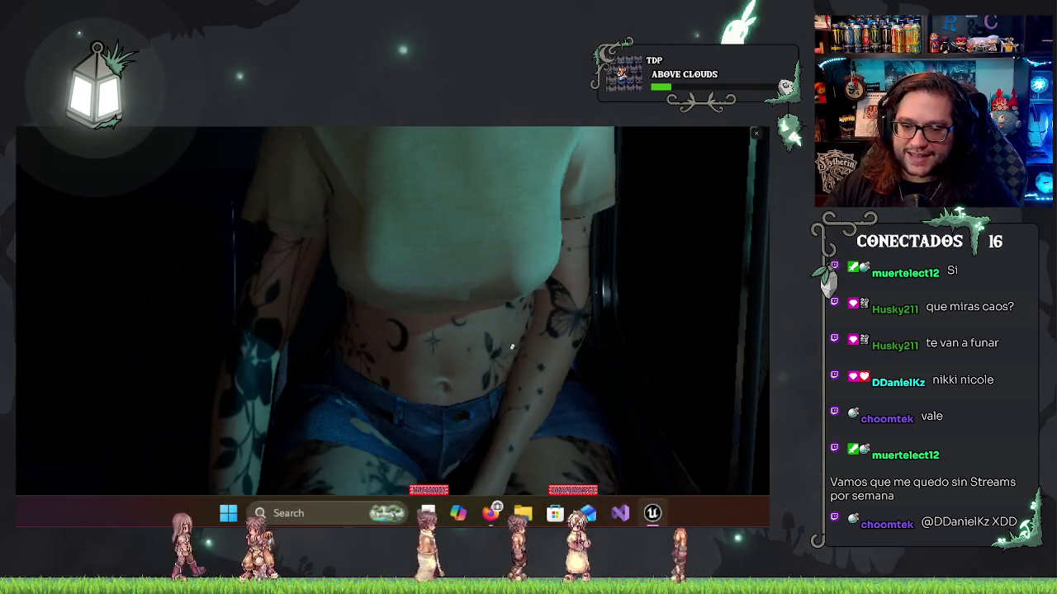
Zoom out and back in on the shared image of the dark-haired character in Discord
scroll(426, 323, "down", 3)
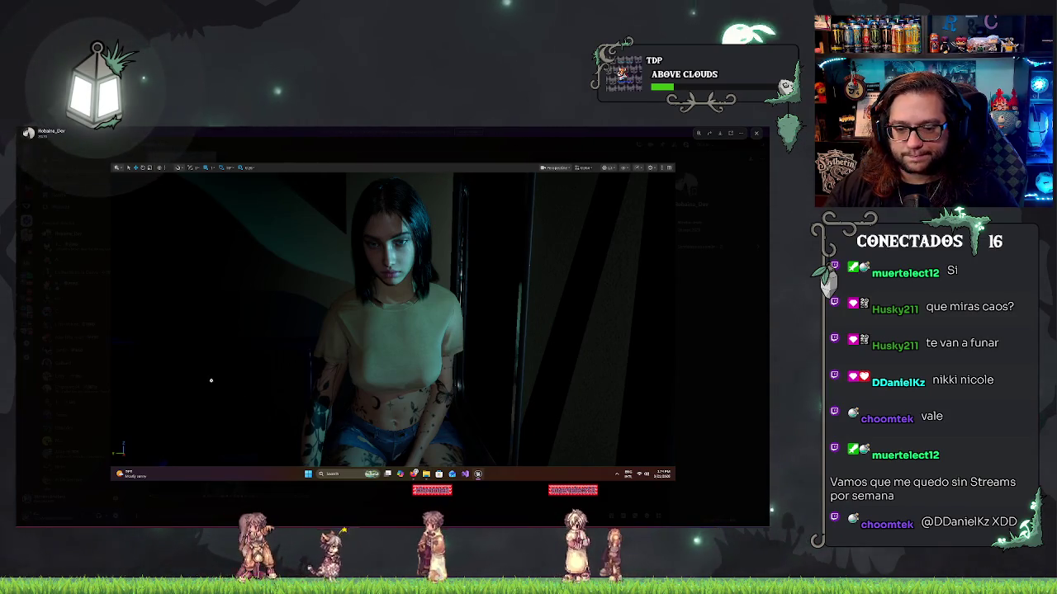
scroll(411, 408, "up", 3)
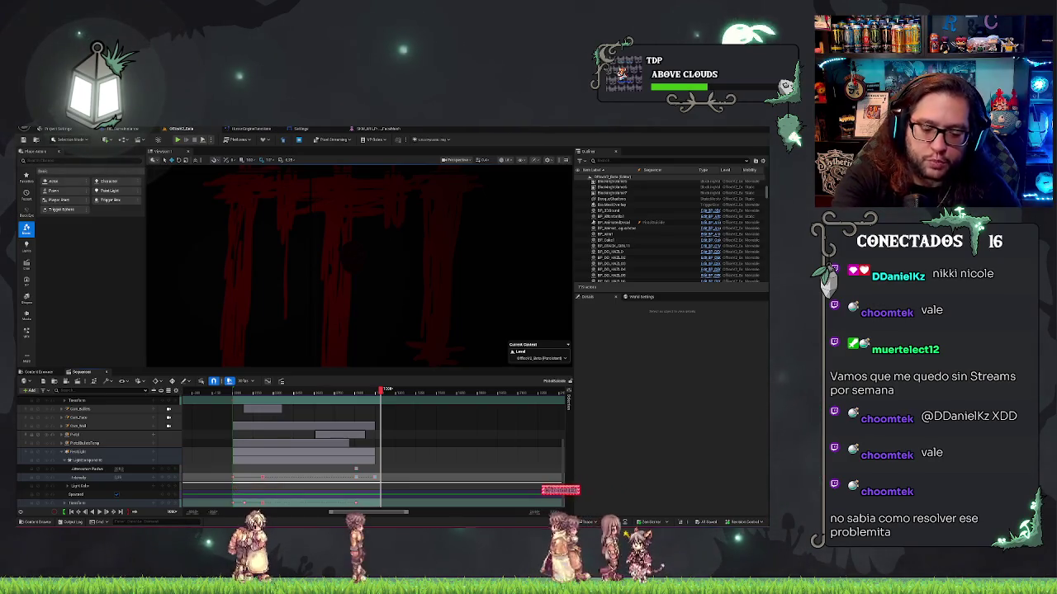
Scrub back to the blood-red DO IT! title and marquee-select the shot sections near Camera Cuts
scroll(375, 438, "down", 5)
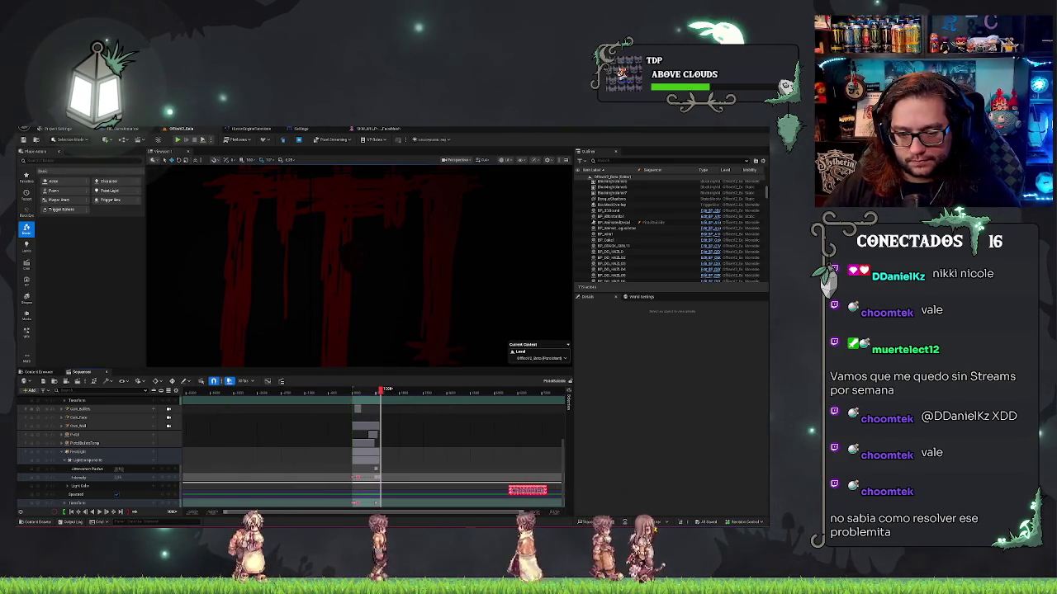
left_click_drag(384, 393, 369, 391)
scroll(142, 422, "up", 5)
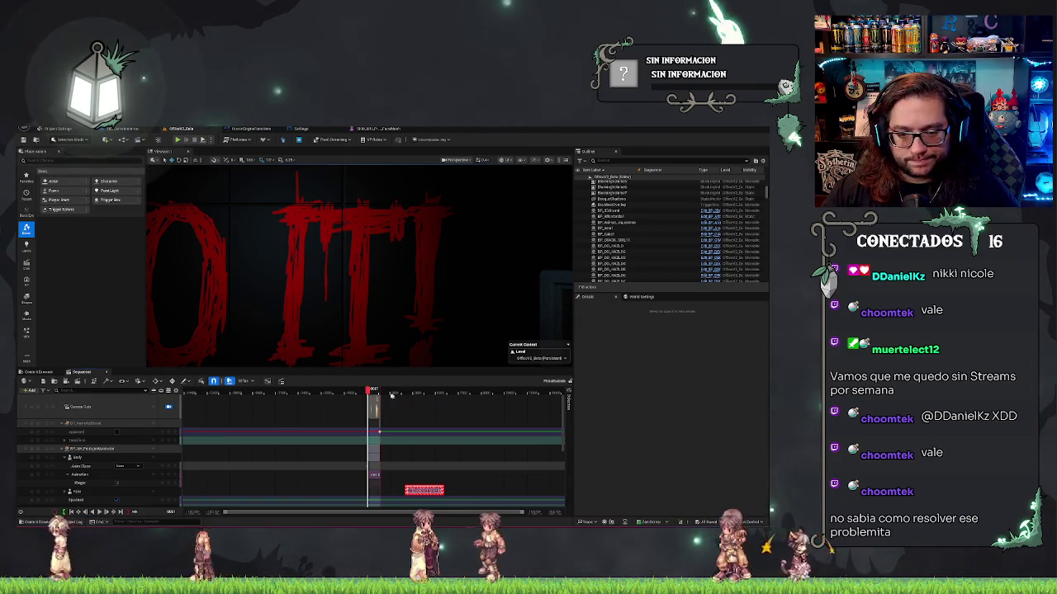
mouse_move(379, 495)
left_mouse_down()
mouse_move(389, 478)
mouse_move(522, 477)
left_mouse_up()
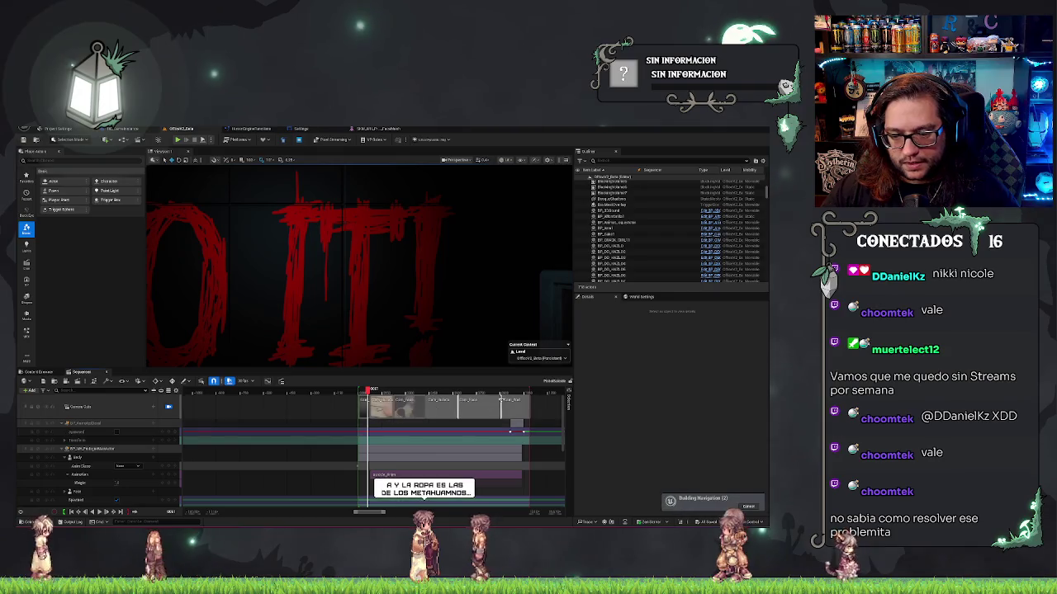
Collapse the top and lower tracks, including subtitle rows, and advance playback to the camera footage shot
left_click(62, 423)
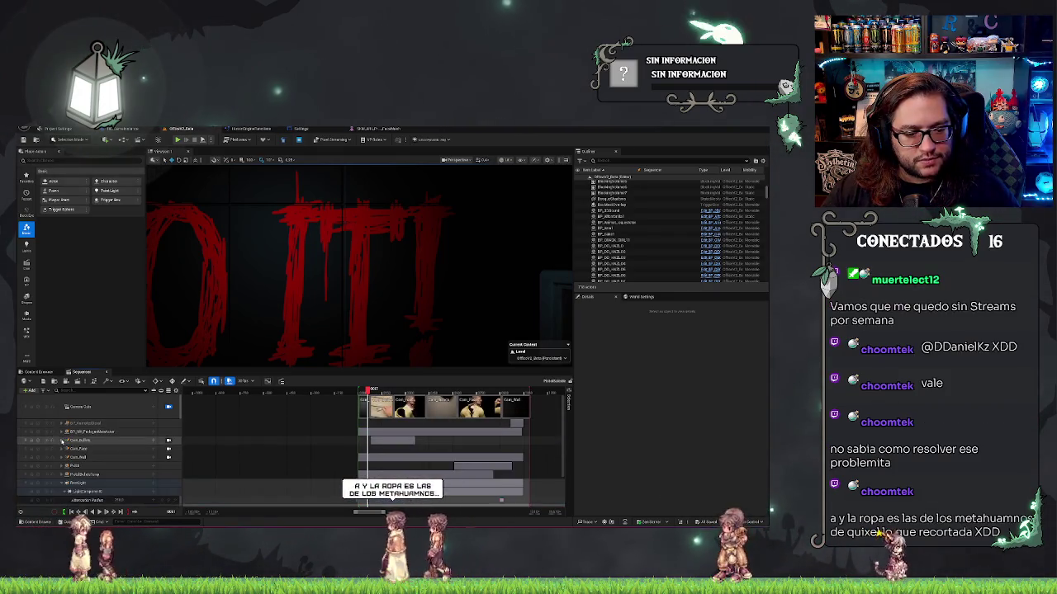
left_click(62, 484)
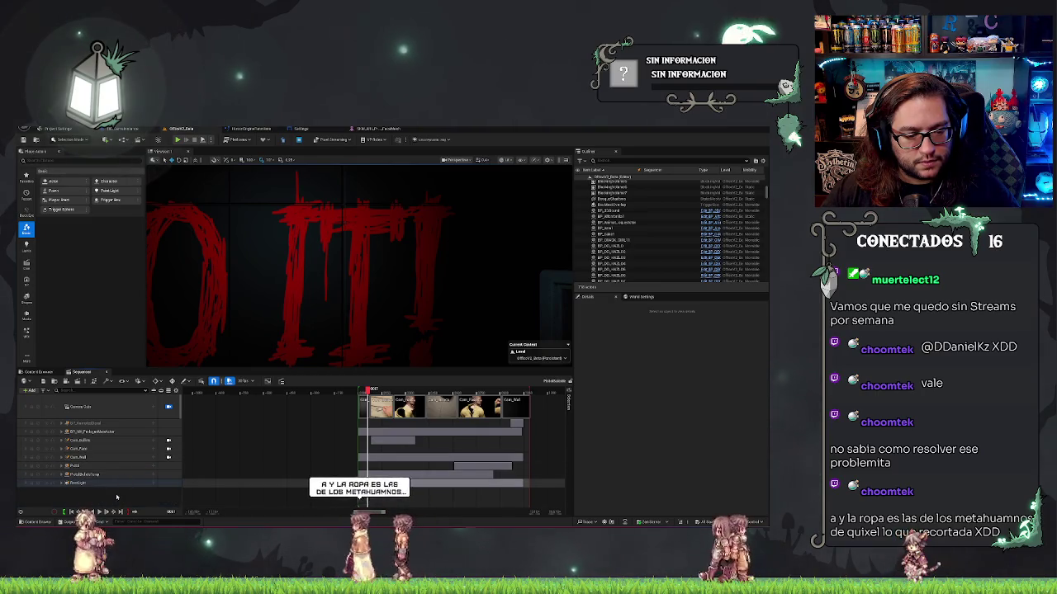
key("space")
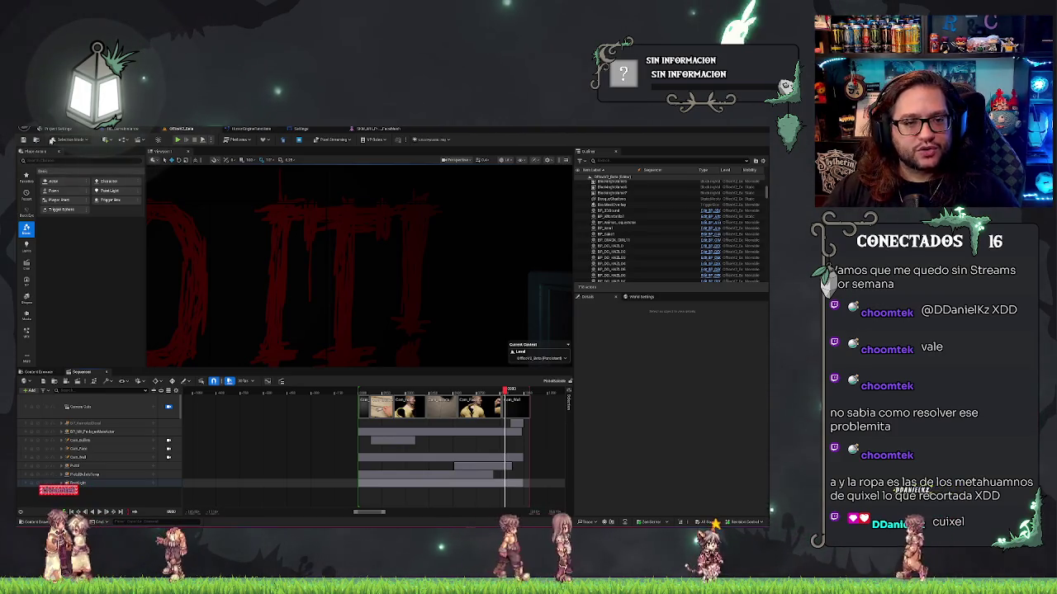
Open the Window menu and close it again with Esc without choosing anything
left_click(62, 129)
mouse_move(103, 131)
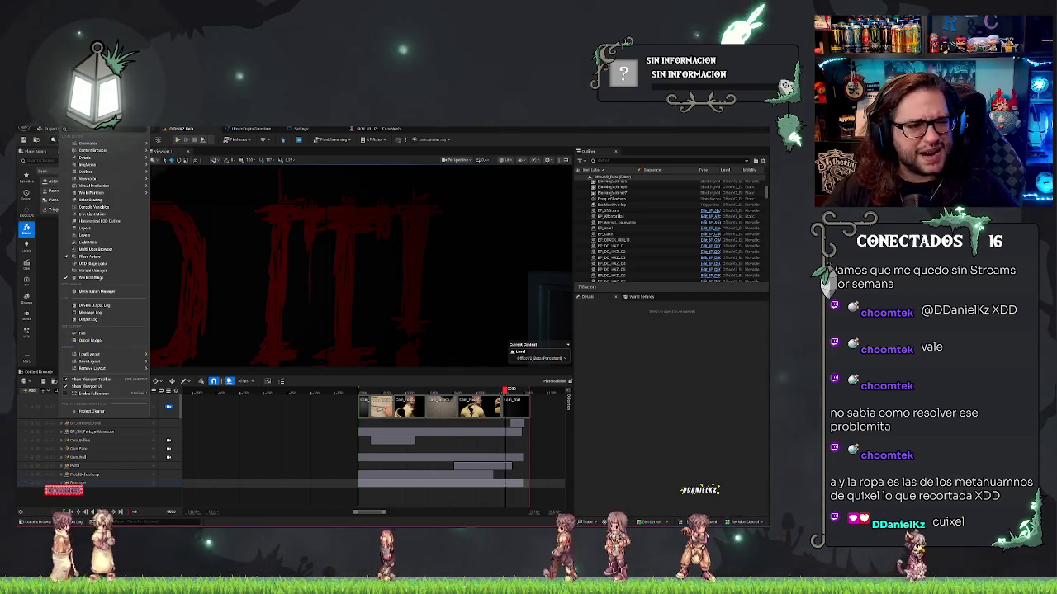
key("Escape")
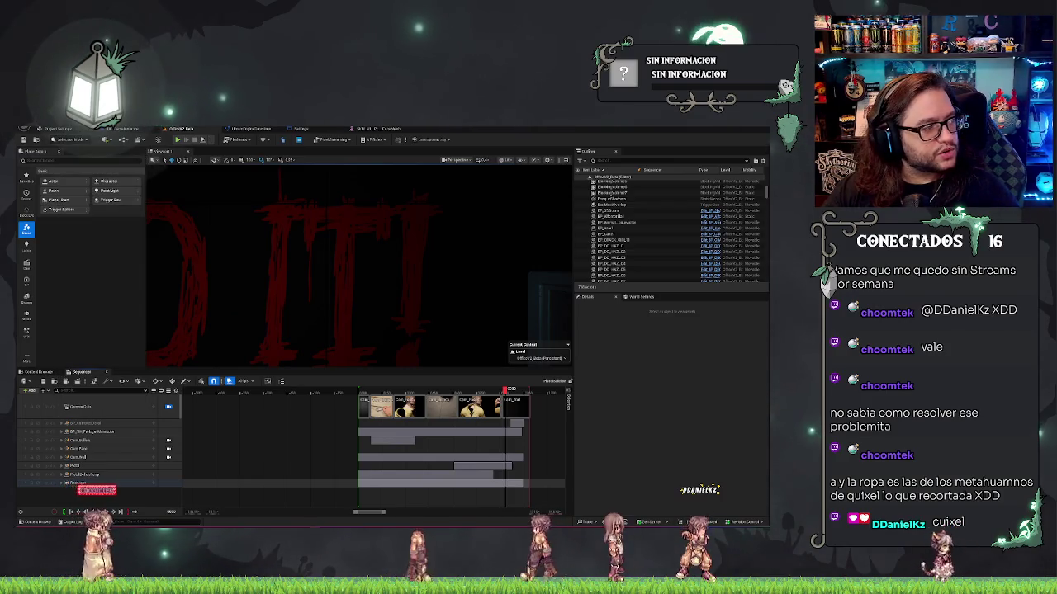